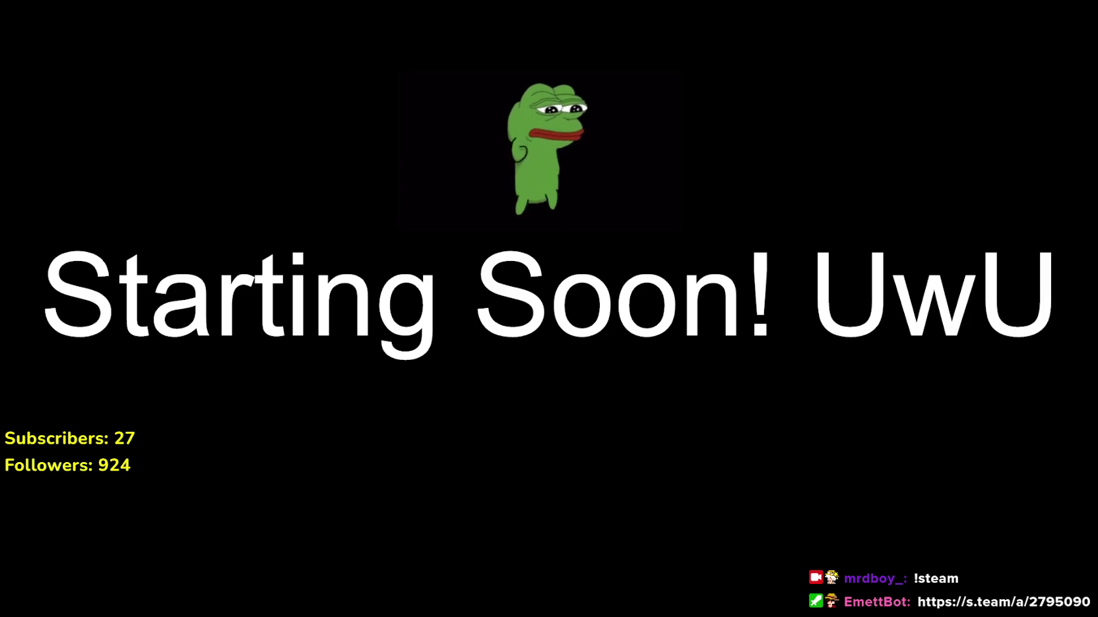
# Replace the Starting Soon overlay with the Godot editor capture showing house.gd
pyautogui.scroll(-5, 854, 246)
# Copy the update_building_menu_slot and update_tooltip_amount emit lines 177–178 at the end of add_item
pyautogui.scroll(-7, 855, 246)
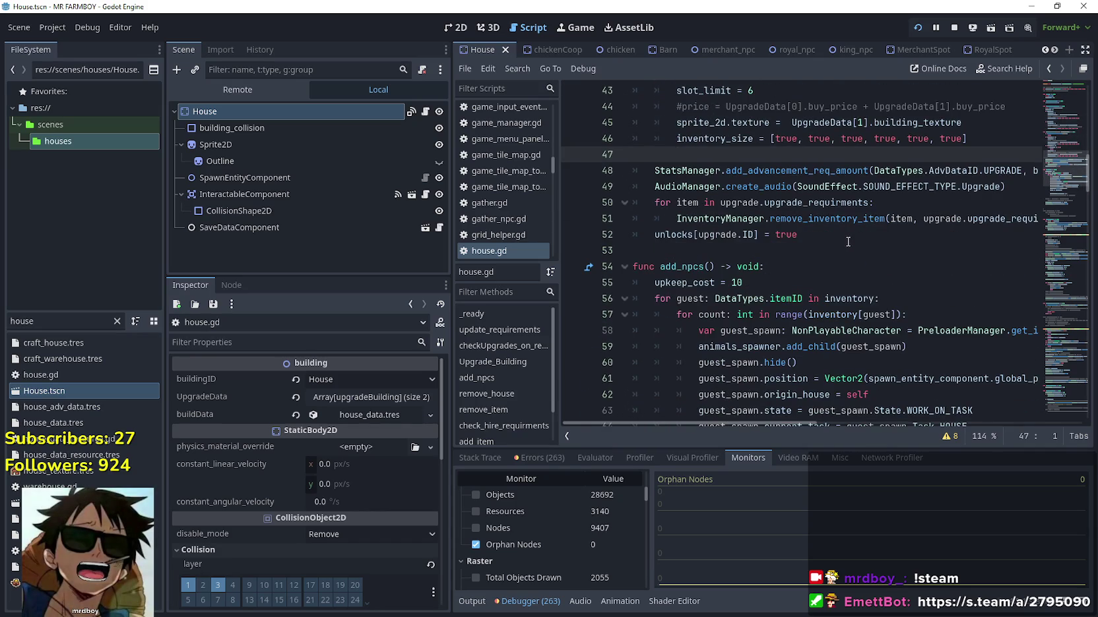
pyautogui.moveTo(1049, 230); pyautogui.dragTo(1051, 376)
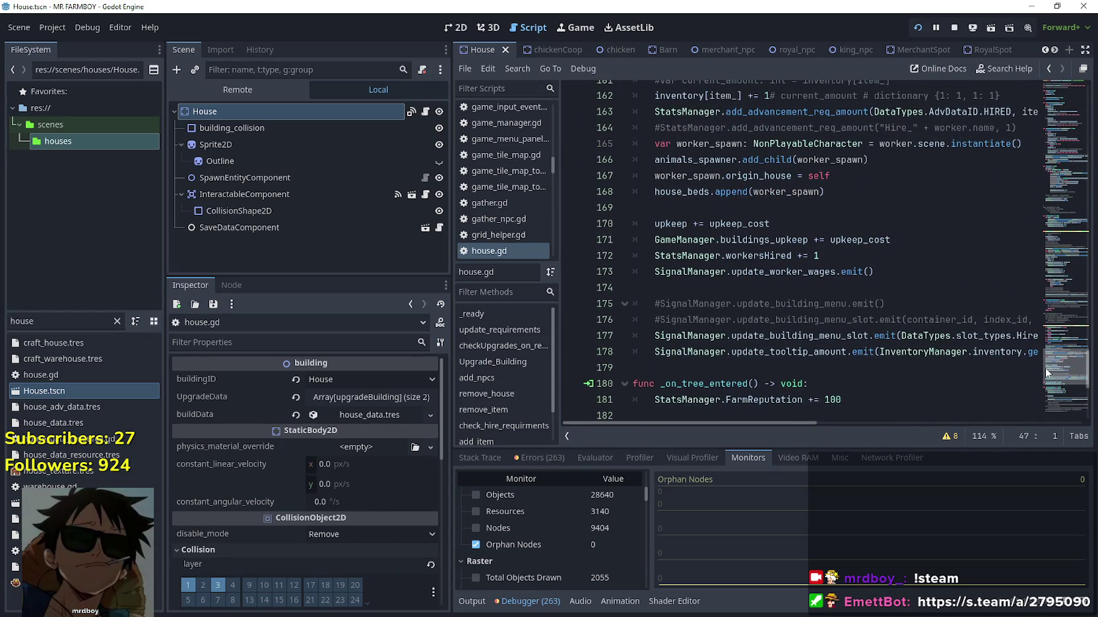
pyautogui.click(957, 362)
pyautogui.click(655, 351)
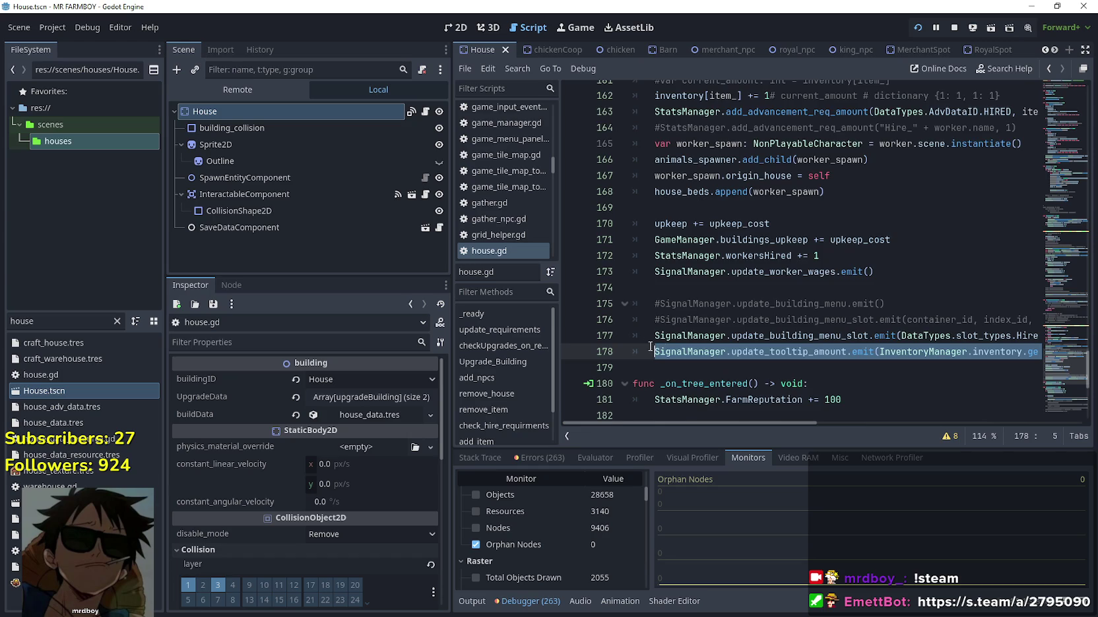
pyautogui.scroll(7, 683, 290)
pyautogui.scroll(-8, 685, 275)
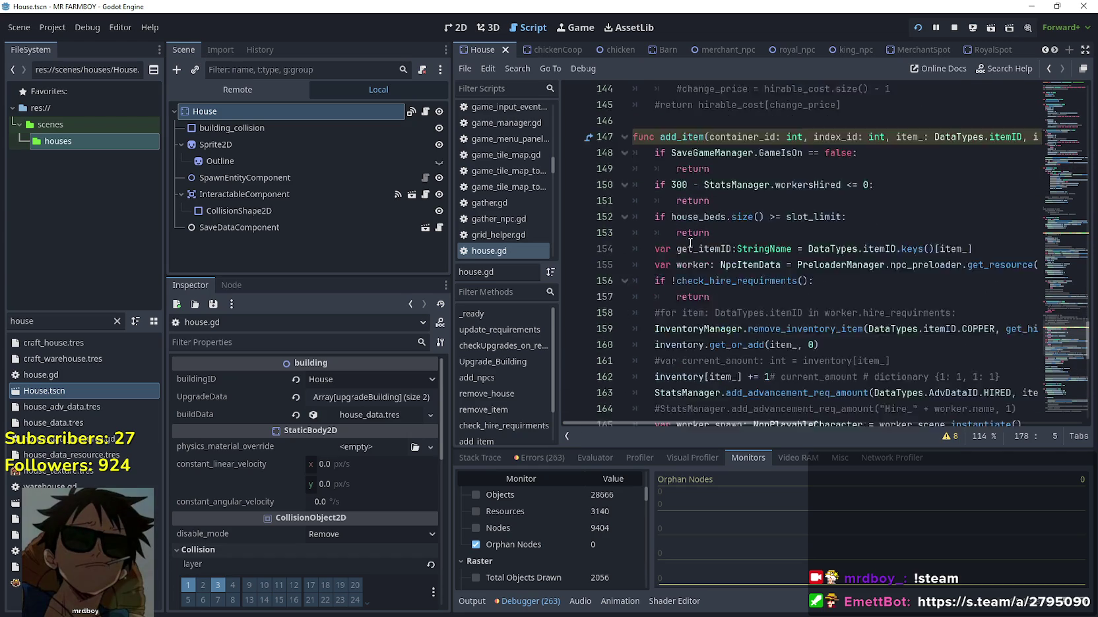
pyautogui.moveTo(452, 259); pyautogui.dragTo(365, 265)
pyautogui.click(522, 299)
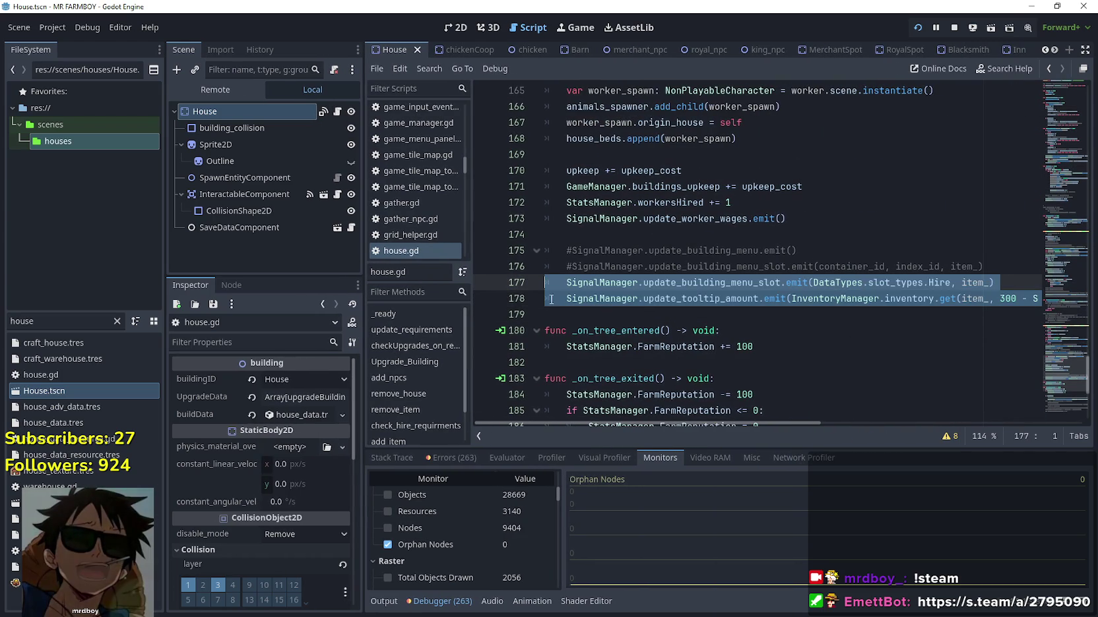
pyautogui.click(638, 298)
pyautogui.moveTo(602, 316); pyautogui.dragTo(533, 282)
pyautogui.hotkey('ctrl', 'c')
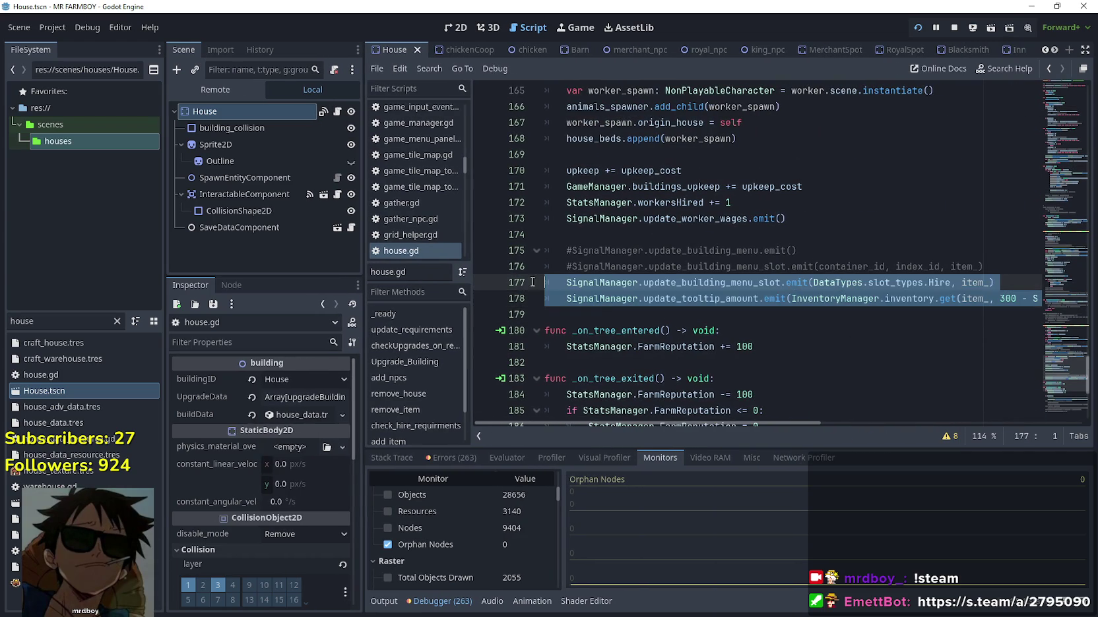
pyautogui.click(608, 314)
pyautogui.doubleClick(80, 324)
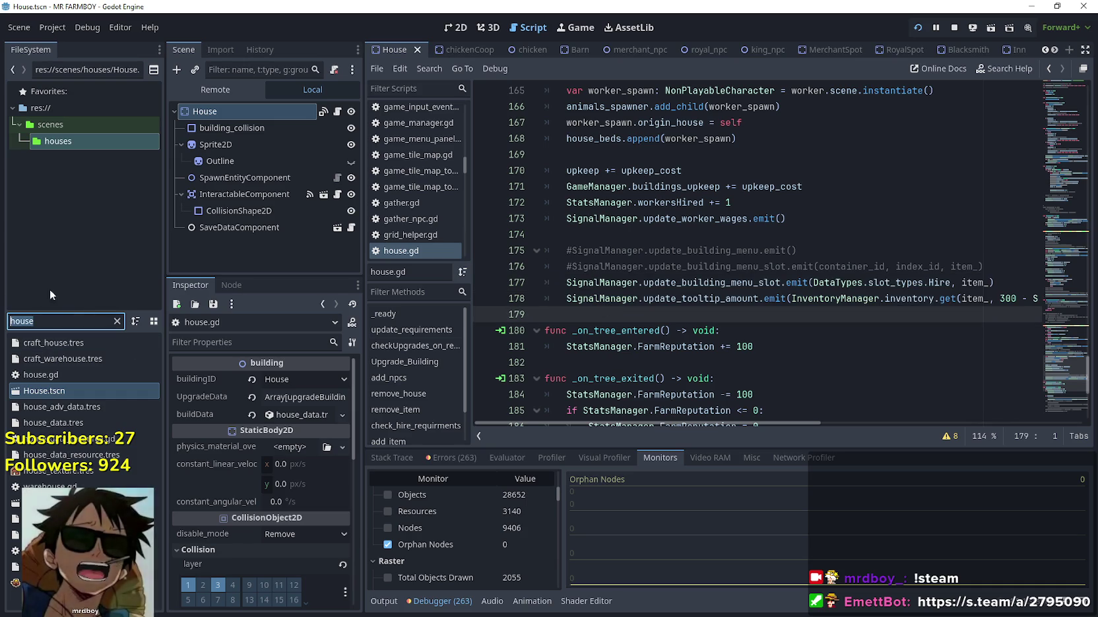
# Open chicken_coop.gd through the coop filter and paste the two SignalManager emit lines
pyautogui.write('coop')
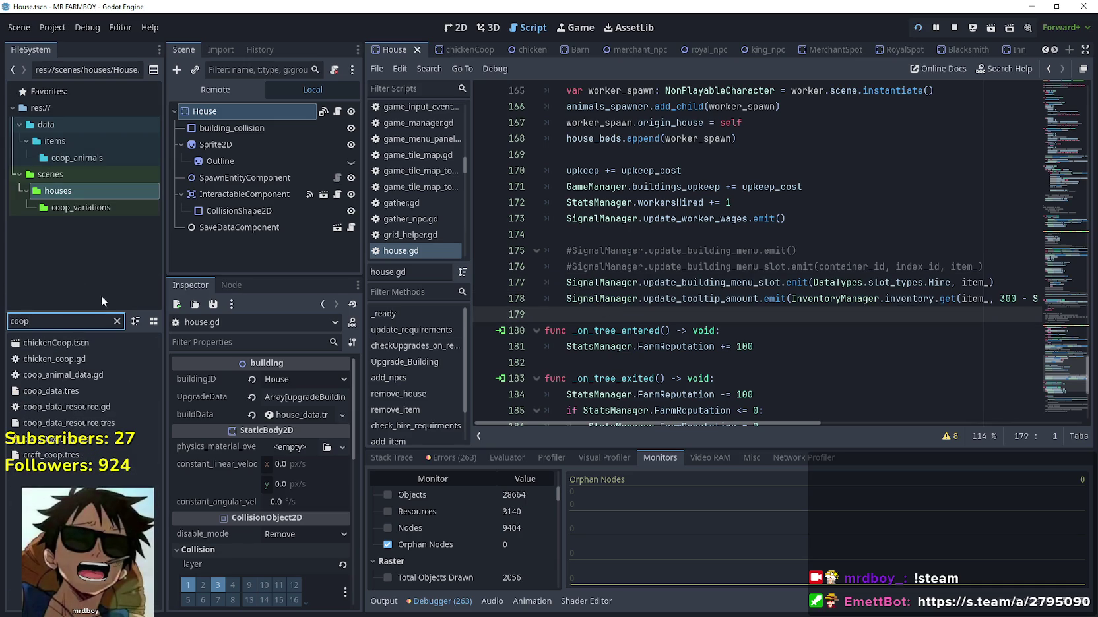
pyautogui.doubleClick(67, 339)
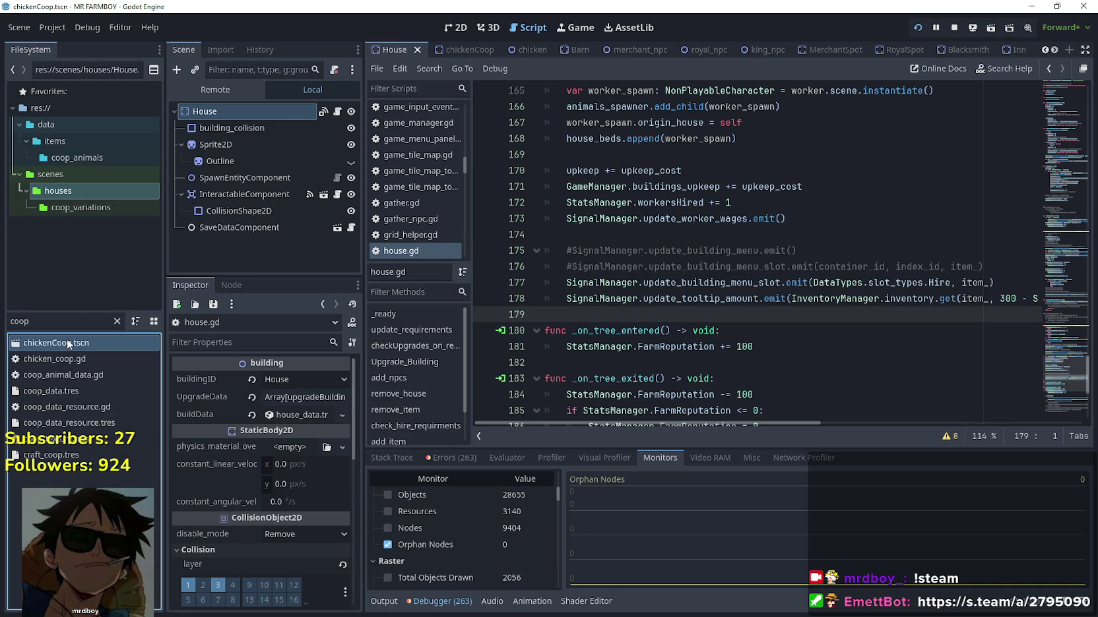
pyautogui.click(337, 112)
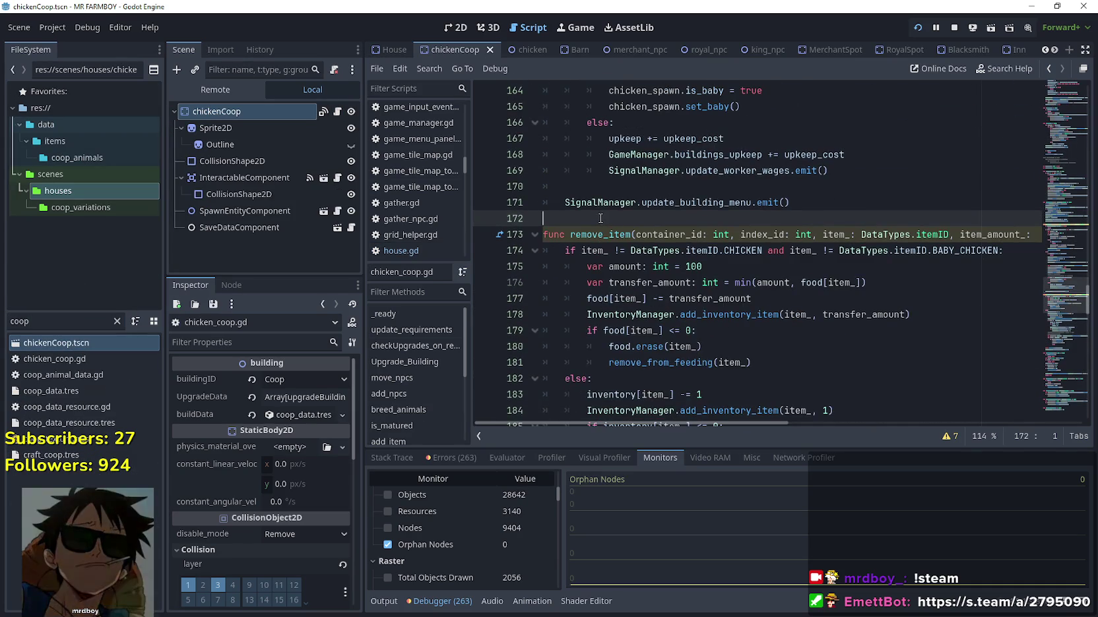
pyautogui.scroll(5, 601, 219)
pyautogui.hotkey('ctrl', 'v')
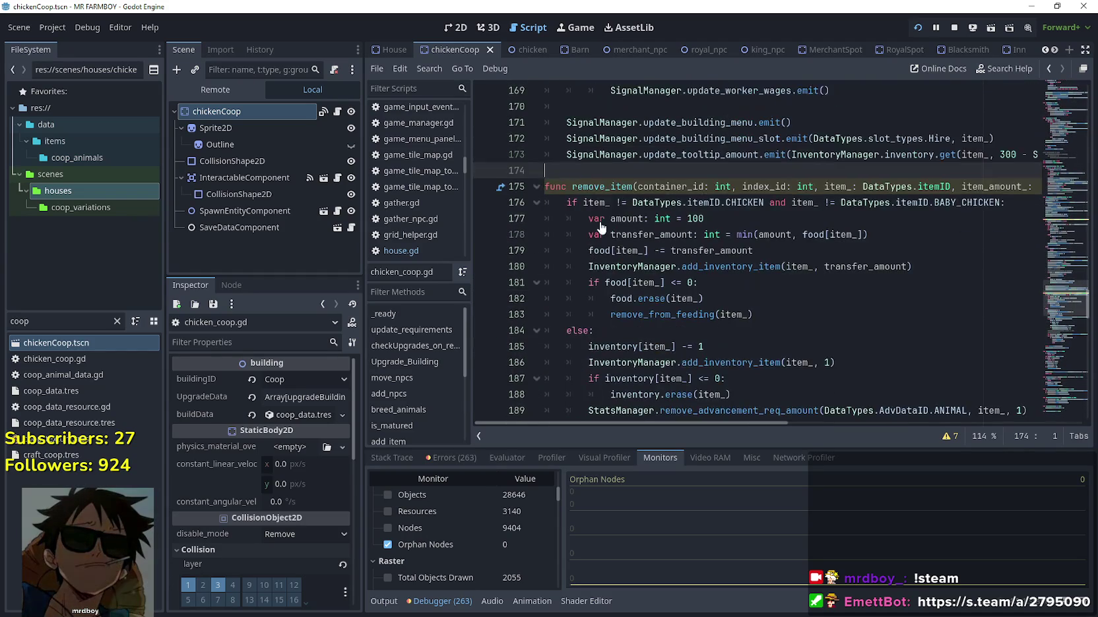
# Review the pasted emit lines 172–173, undoing an accidental edit to line 173
pyautogui.click(564, 122)
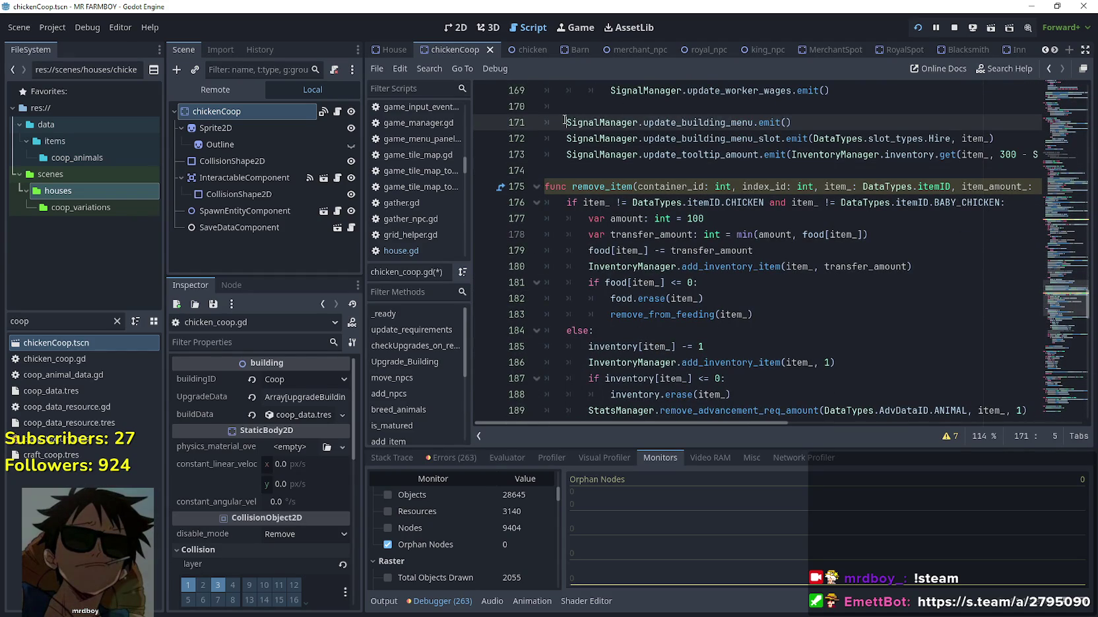
pyautogui.write('#')
pyautogui.click(940, 150)
pyautogui.doubleClick(939, 138)
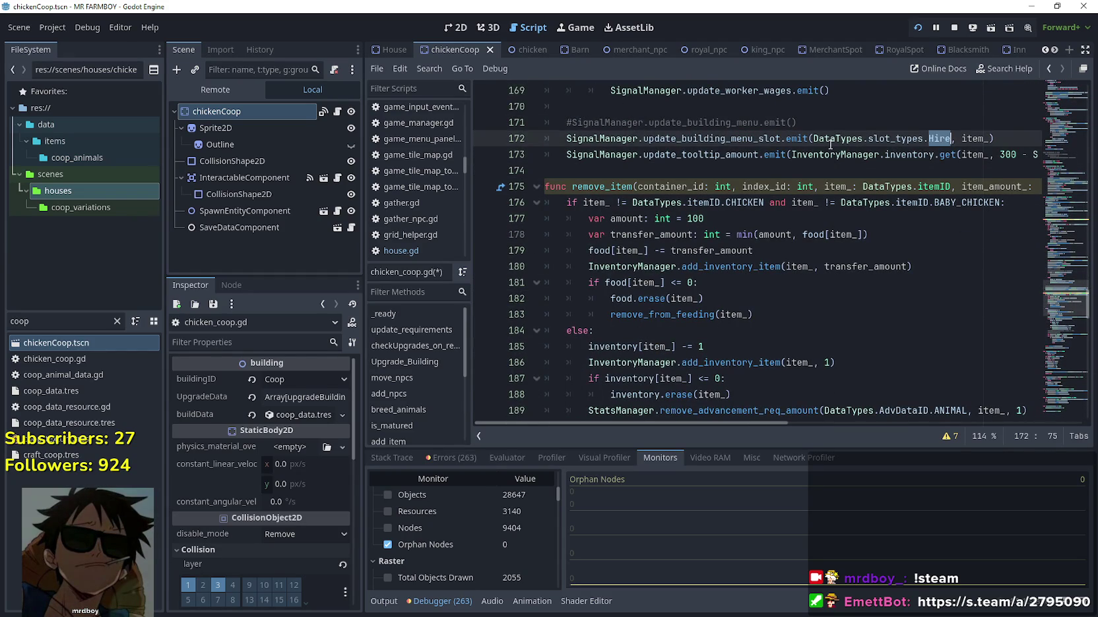
pyautogui.moveTo(875, 154)
pyautogui.mouseDown()
pyautogui.moveTo(1060, 153)
pyautogui.moveTo(815, 155)
pyautogui.mouseUp()
pyautogui.click(872, 144)
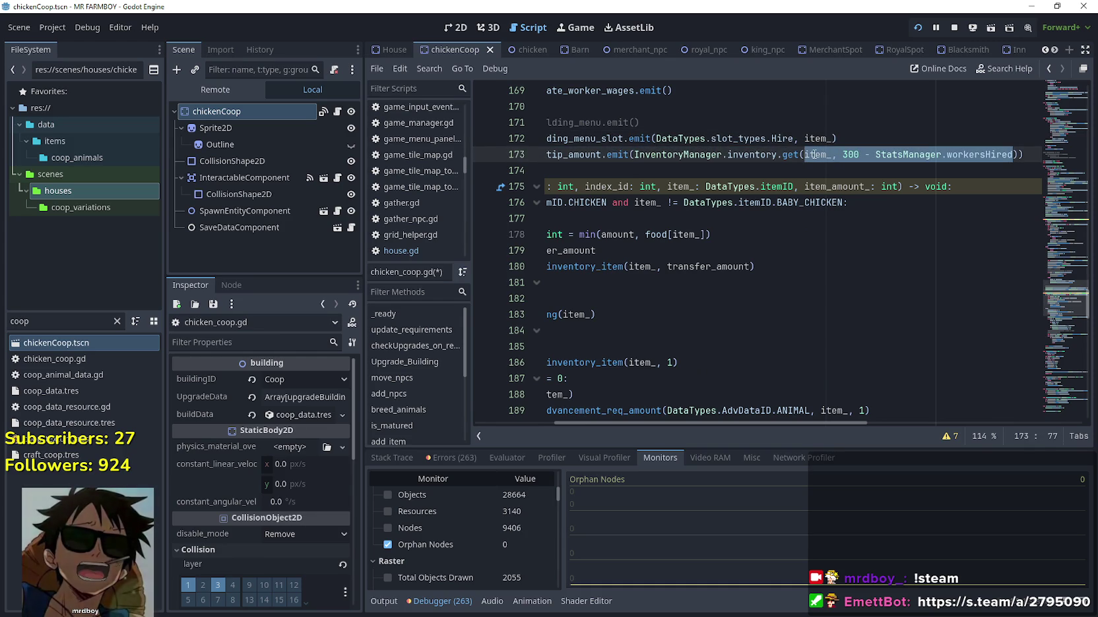
pyautogui.scroll(1, 818, 158)
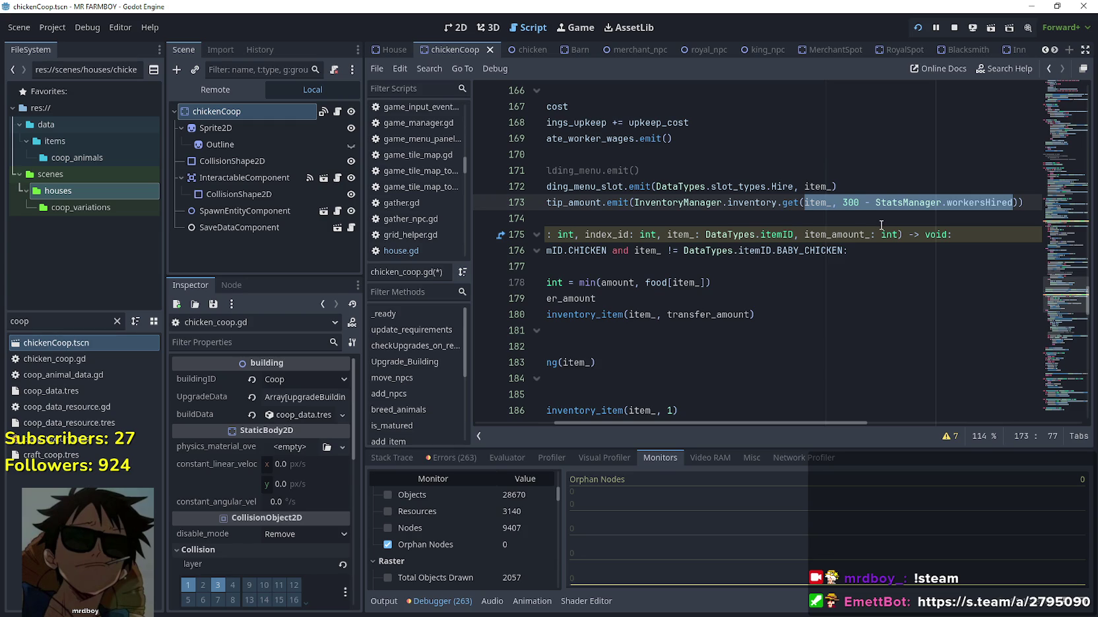
pyautogui.write('i')
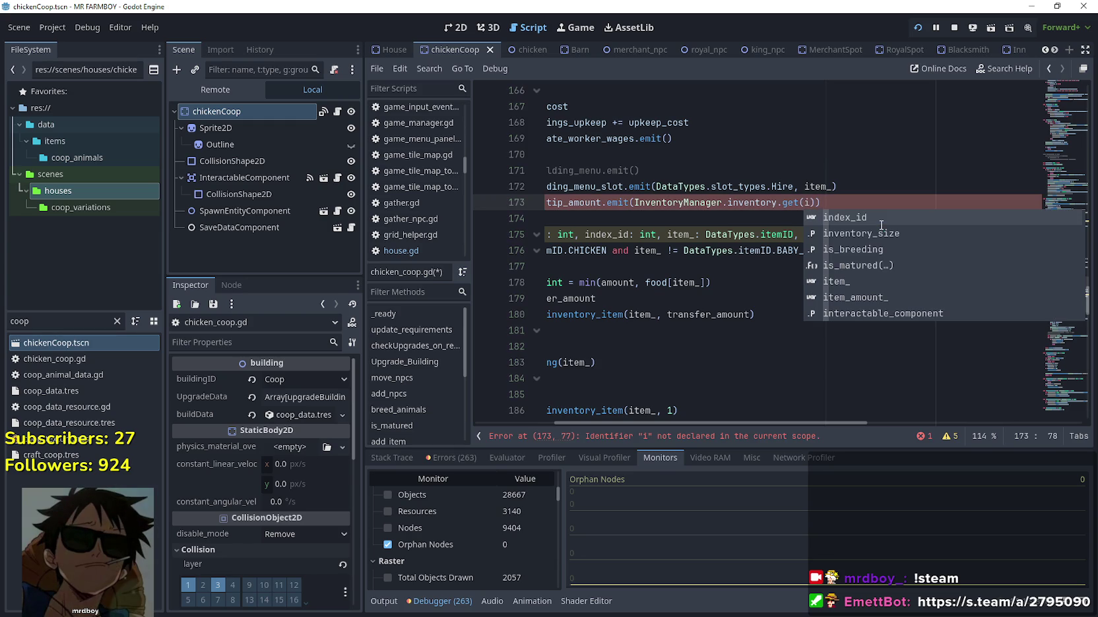
pyautogui.hotkey('ctrl', 'z')
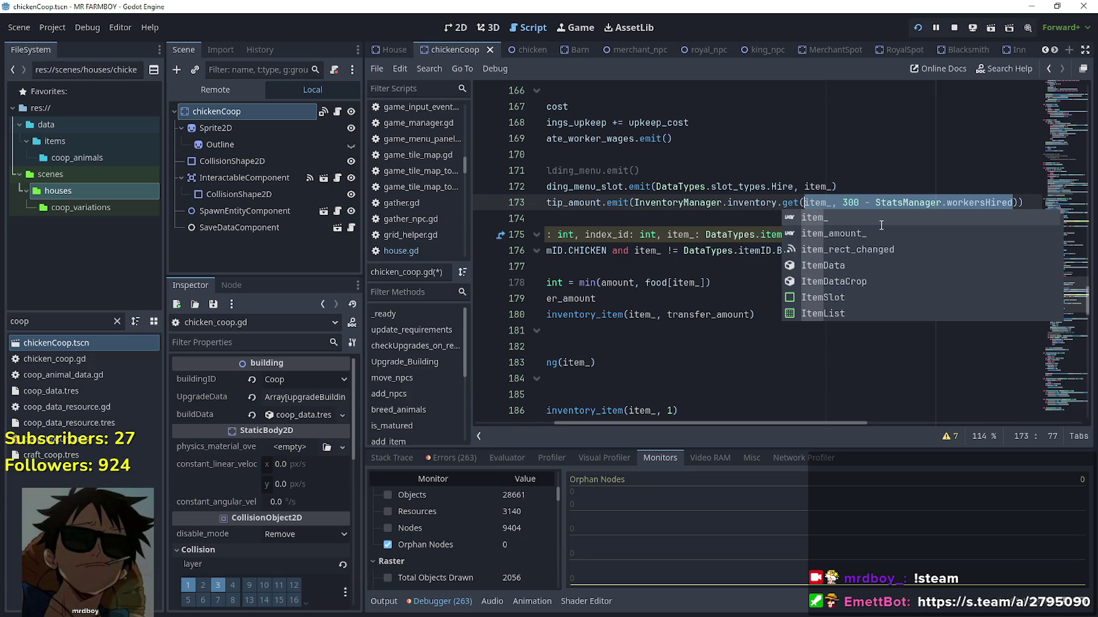
pyautogui.click(702, 216)
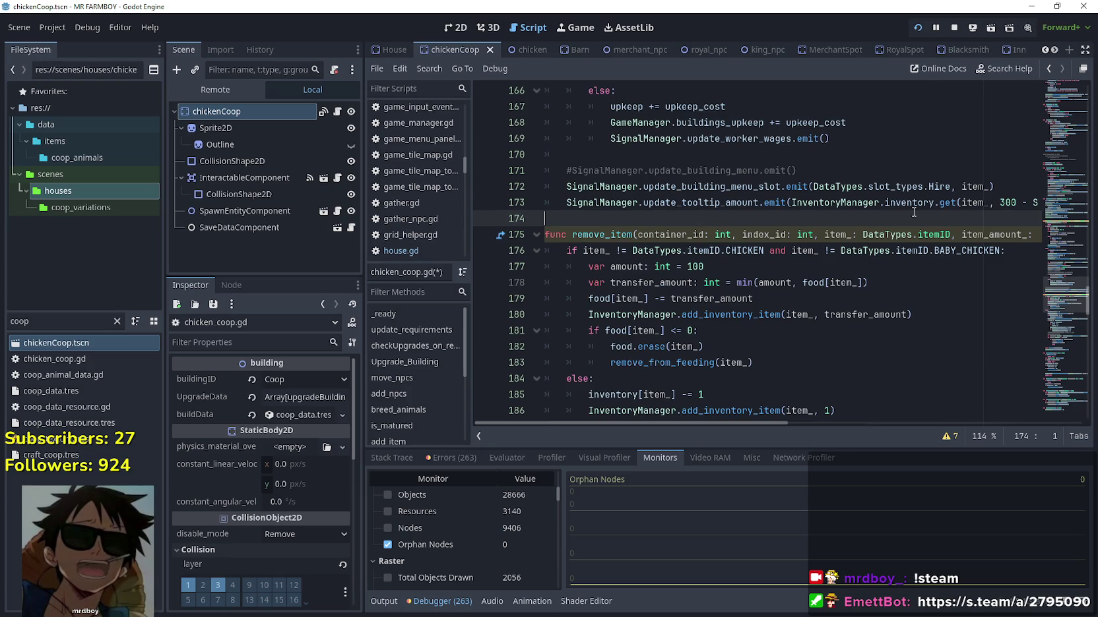
# Comment out the full building-menu refresh on line 171 and check line 173's tooltip arguments
pyautogui.press('Up')
pyautogui.press('Up')
pyautogui.press('Up')
pyautogui.hotkey('ctrl', 'k')
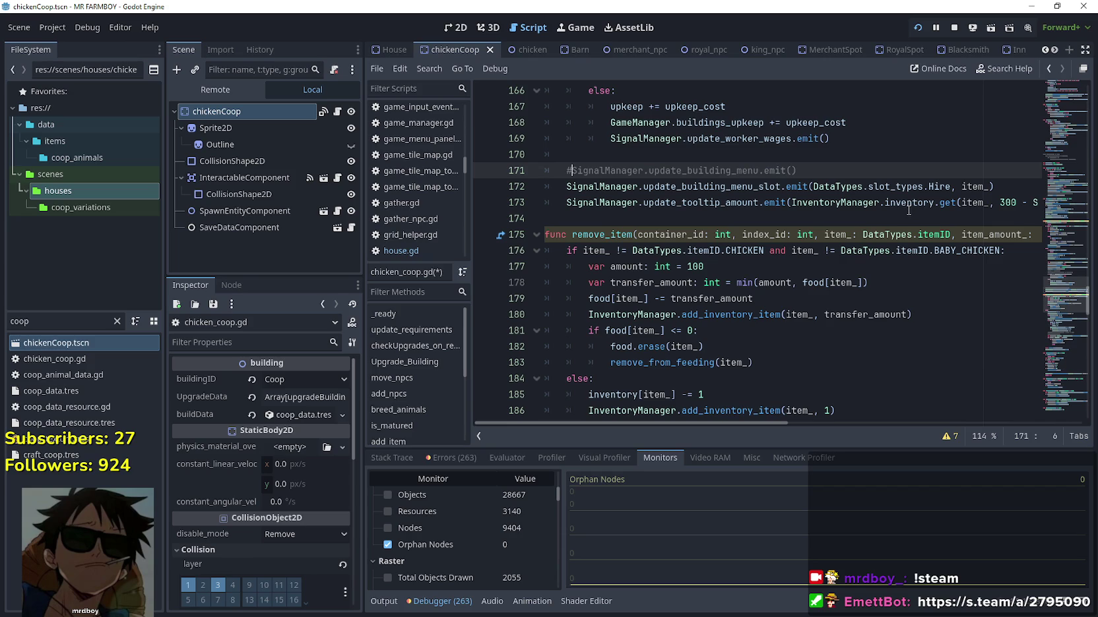
pyautogui.moveTo(901, 209); pyautogui.dragTo(1084, 203)
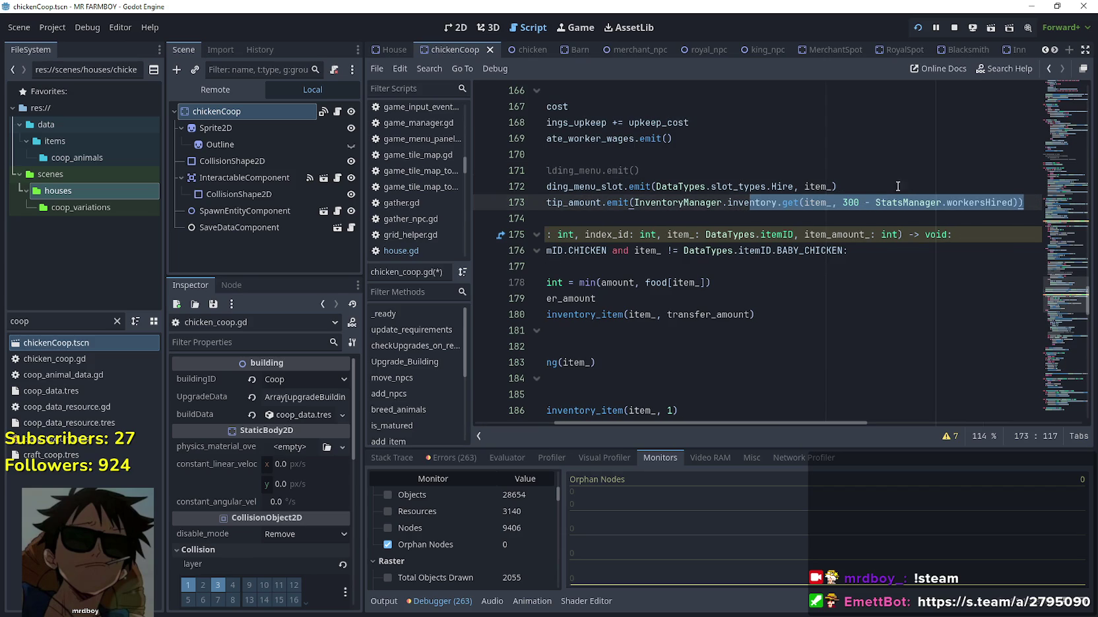
pyautogui.click(666, 208)
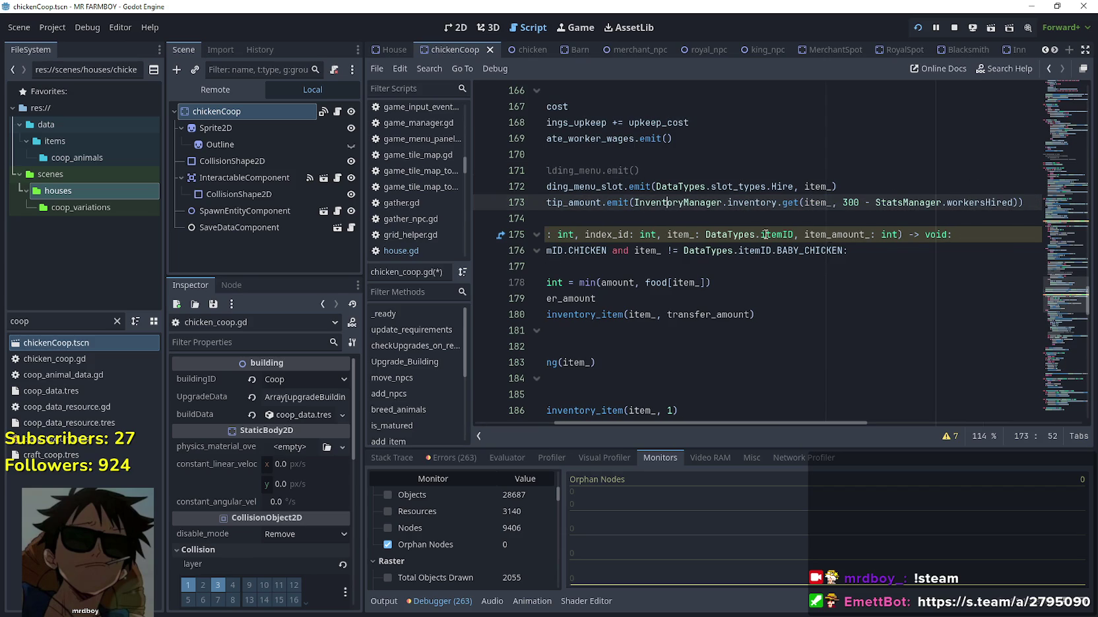
pyautogui.moveTo(636, 203)
pyautogui.mouseDown()
pyautogui.moveTo(835, 202)
pyautogui.moveTo(792, 202)
pyautogui.mouseUp()
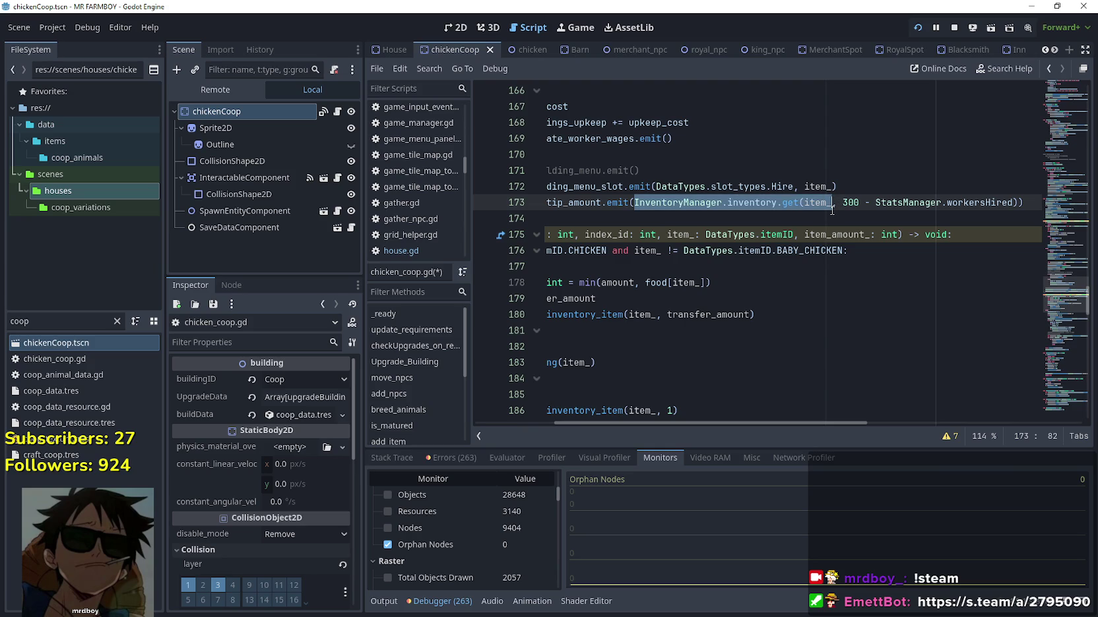
pyautogui.doubleClick(823, 203)
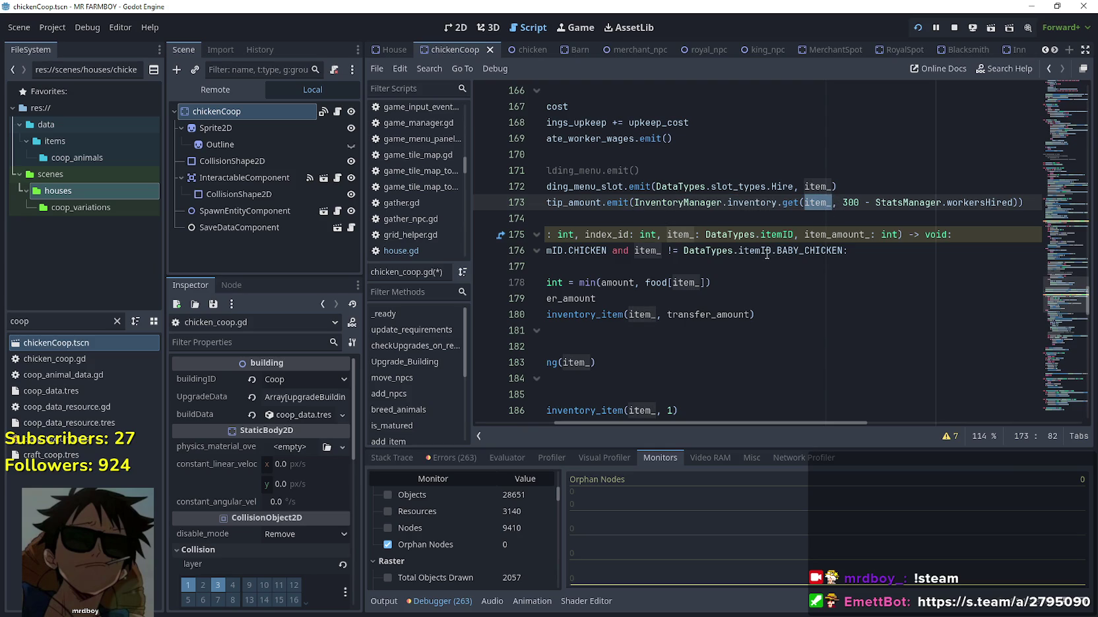
pyautogui.moveTo(766, 254)
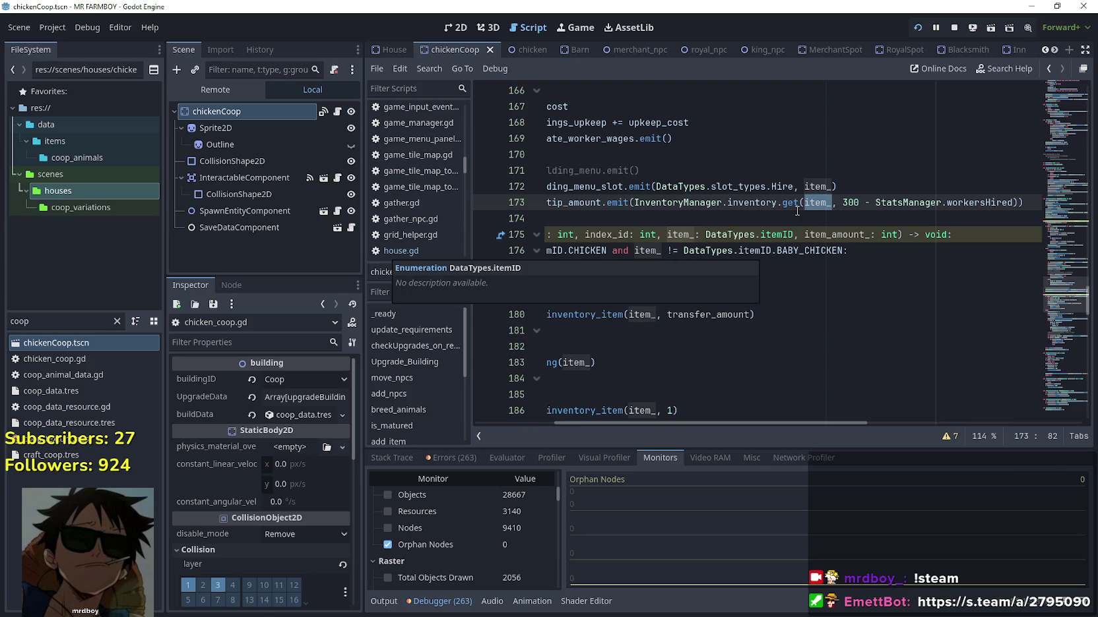
pyautogui.click(605, 217)
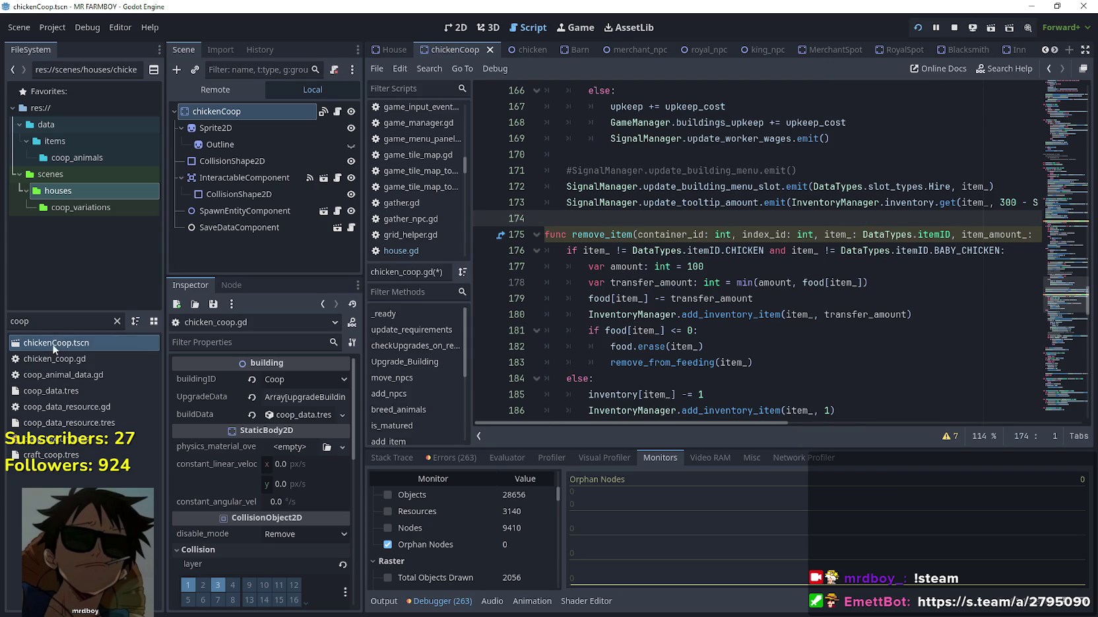
pyautogui.write('house')
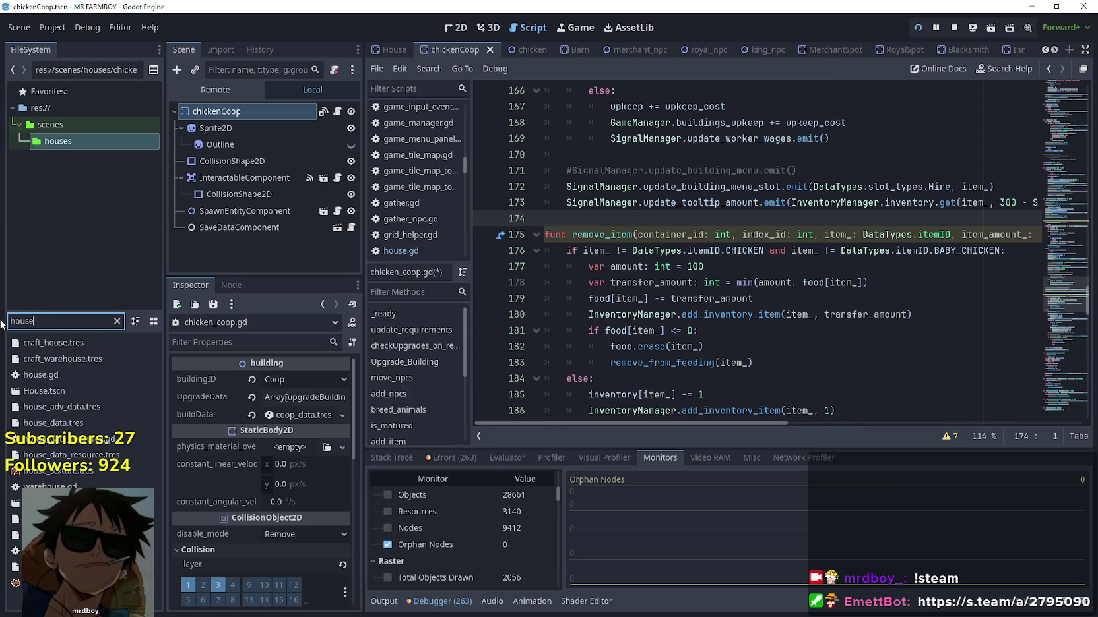
# Open the House scene's house.gd script and scroll along the tooltip emit on line 178
pyautogui.doubleClick(84, 391)
pyautogui.click(337, 116)
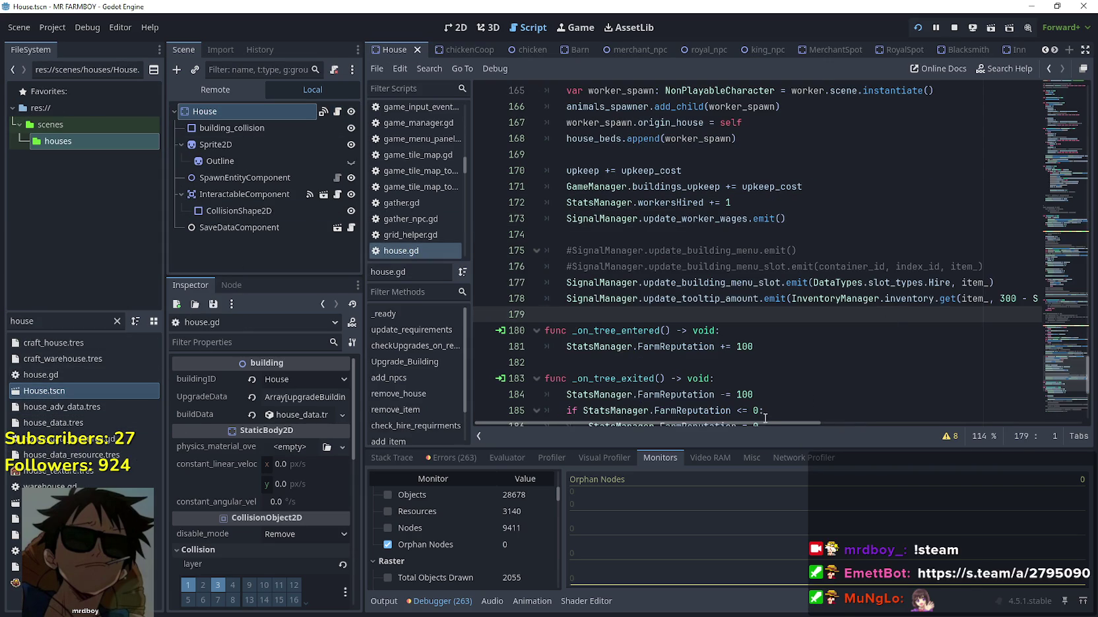
pyautogui.hscroll(3, 764, 422)
pyautogui.hscroll(3, 835, 429)
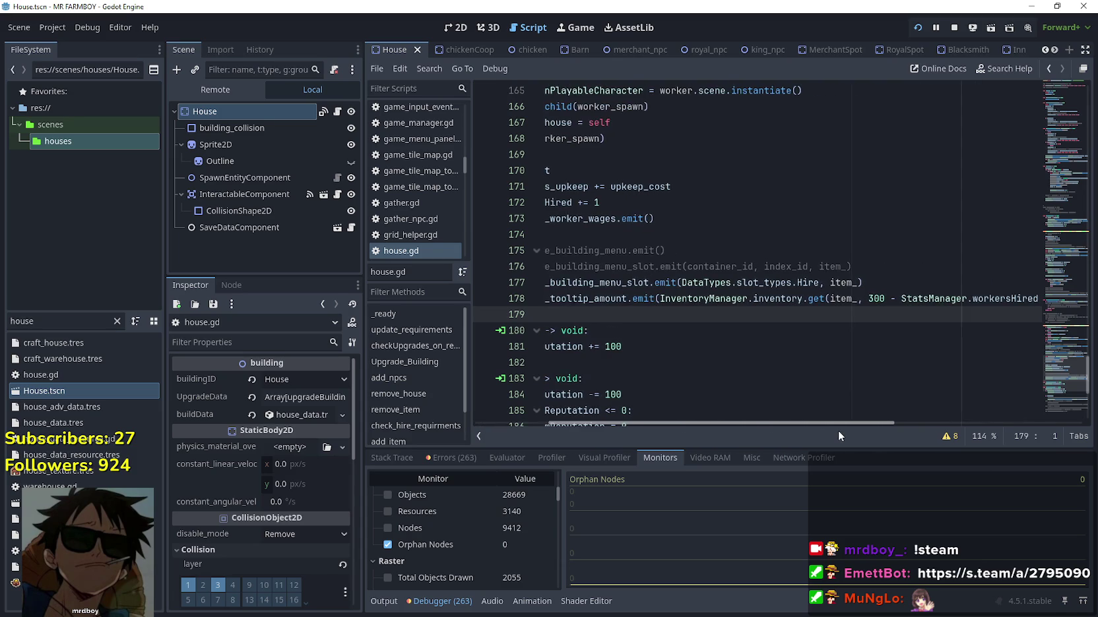
pyautogui.hscroll(-6, 791, 425)
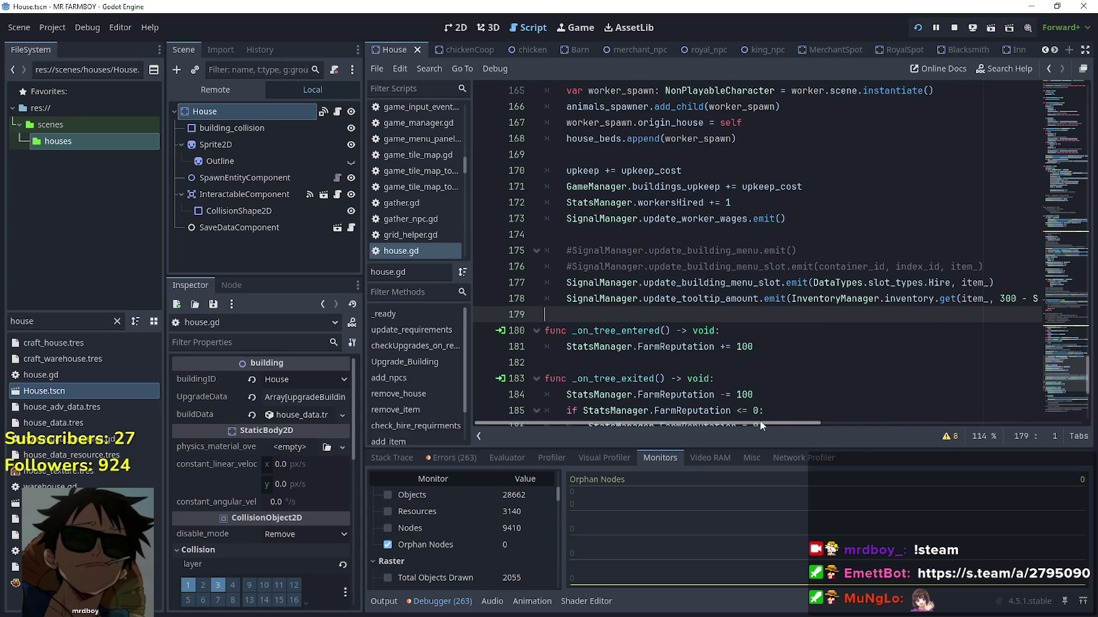
pyautogui.hscroll(5, 780, 422)
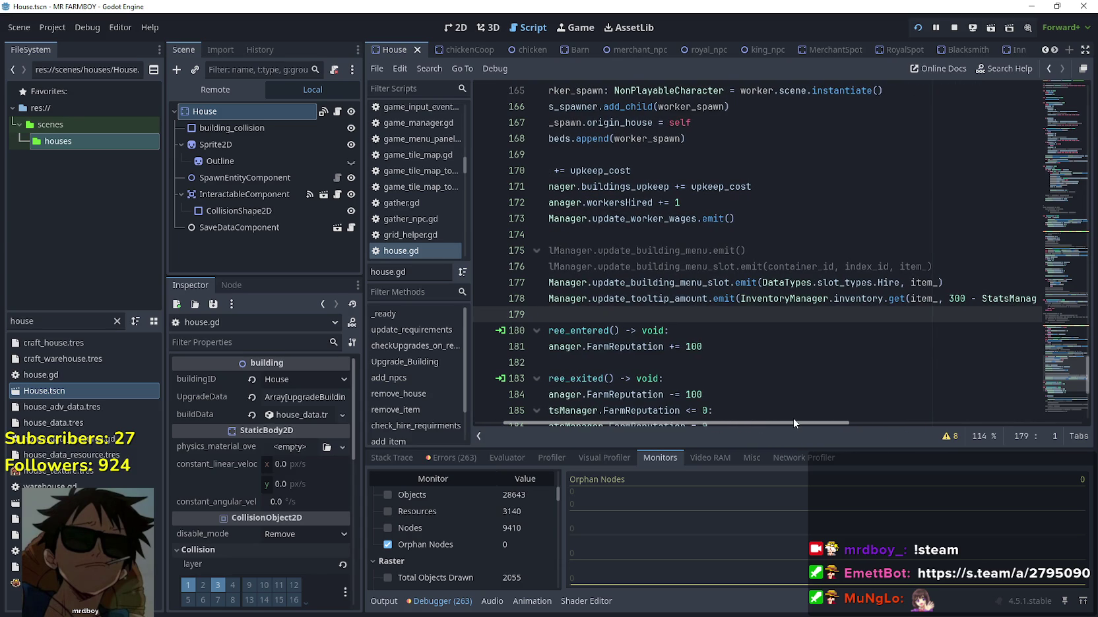
pyautogui.hscroll(15, 792, 418)
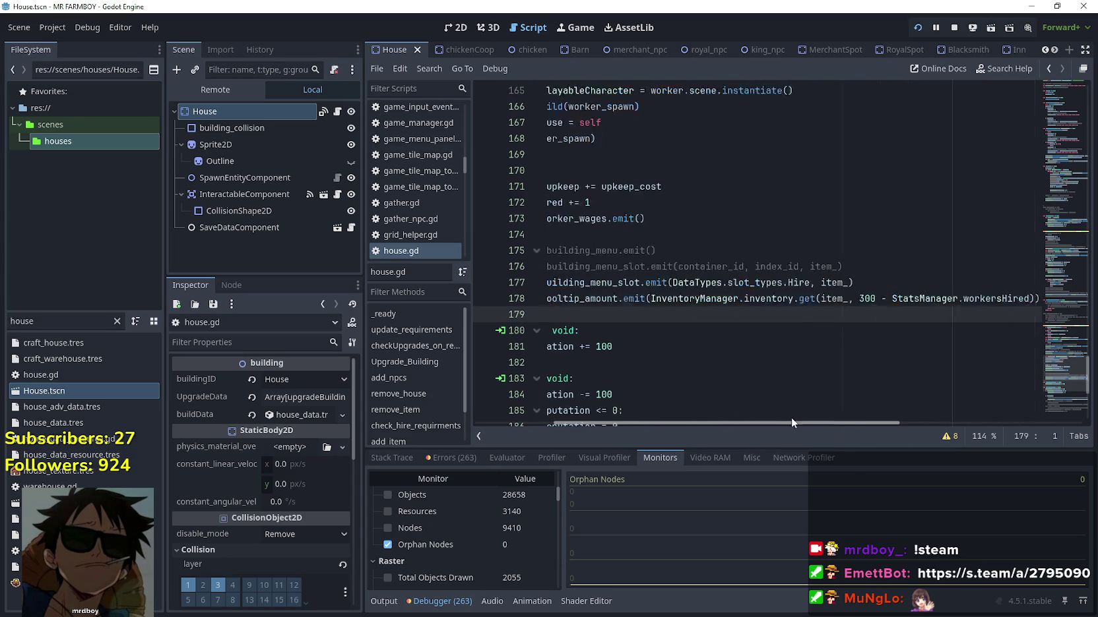
pyautogui.hscroll(-10, 791, 417)
# Delete the inventory lookup and stray parenthesis, leaving 300 - StatsManager.workersHired
pyautogui.moveTo(916, 303); pyautogui.dragTo(852, 302)
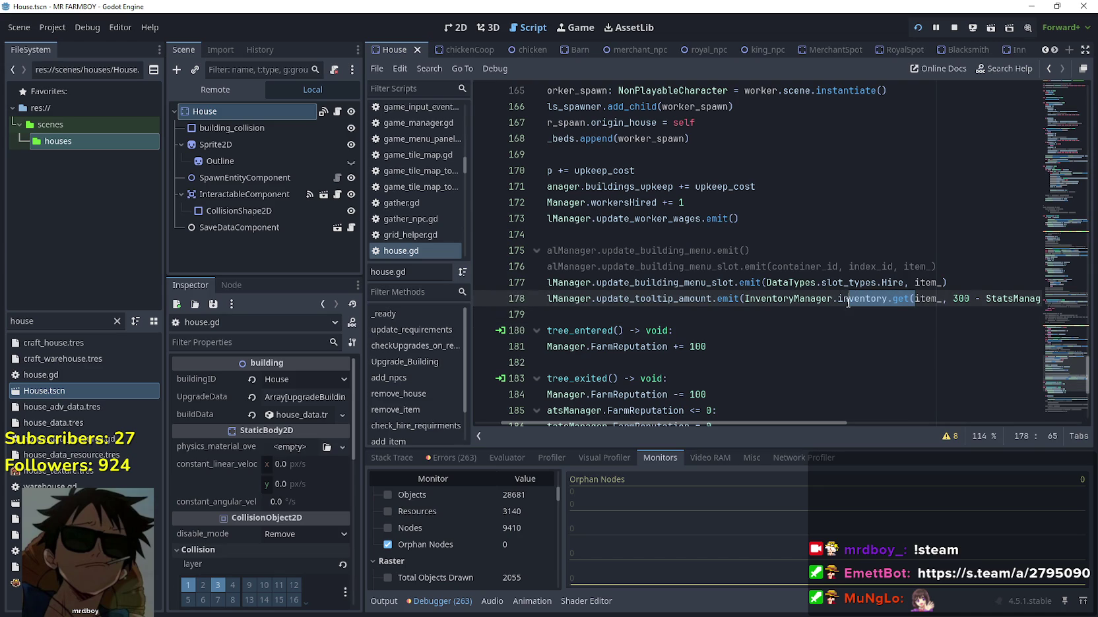
pyautogui.moveTo(803, 302); pyautogui.dragTo(746, 300)
pyautogui.press('BackSpace')
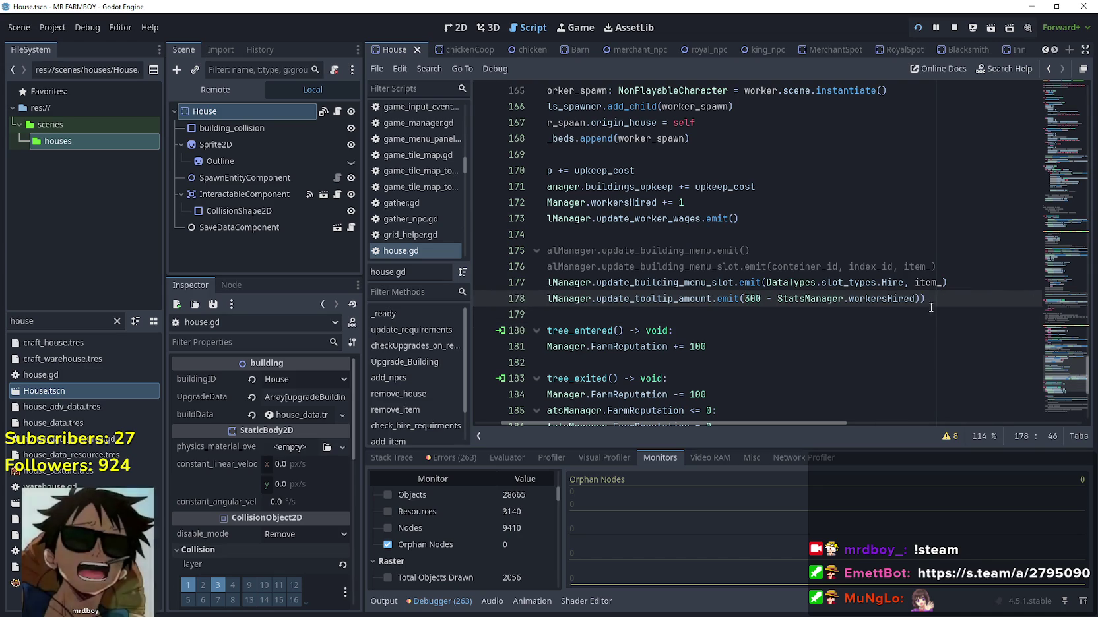
pyautogui.write(')')
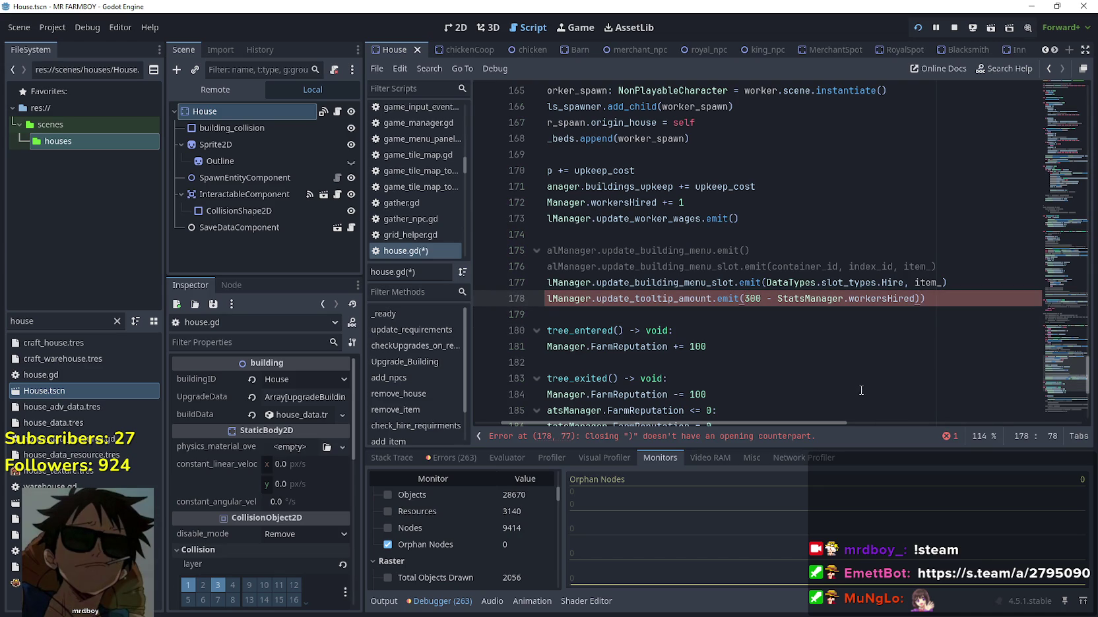
pyautogui.press('BackSpace')
pyautogui.moveTo(752, 301); pyautogui.dragTo(890, 302)
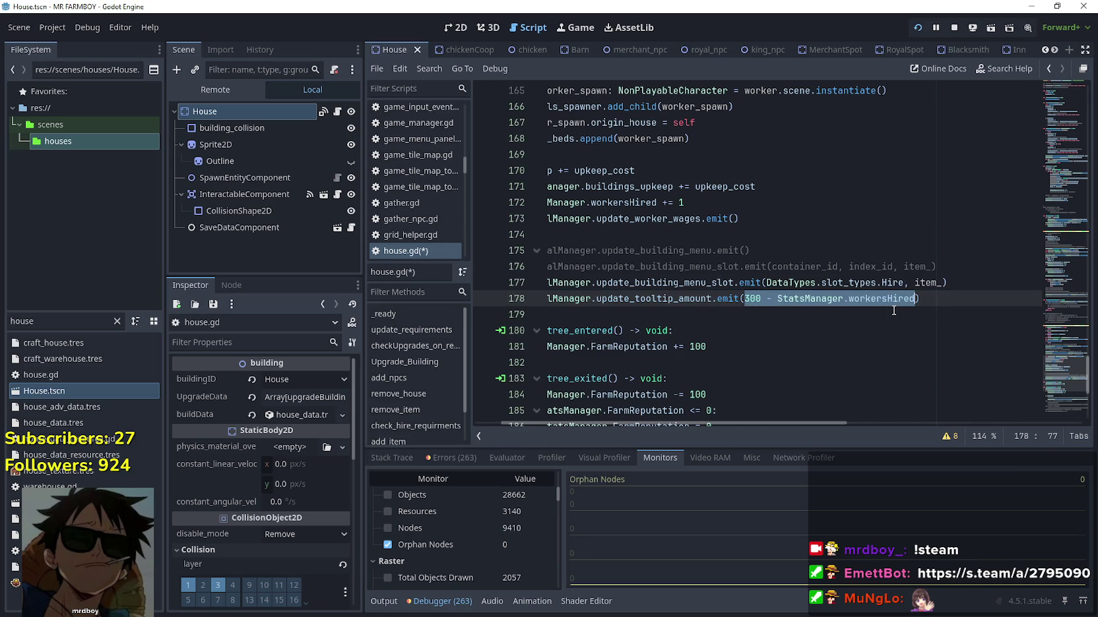
# Look up the update_tooltip_amount declaration in signal_manager.gd, then return and save house.gd
pyautogui.rightClick(655, 295)
pyautogui.click(697, 506)
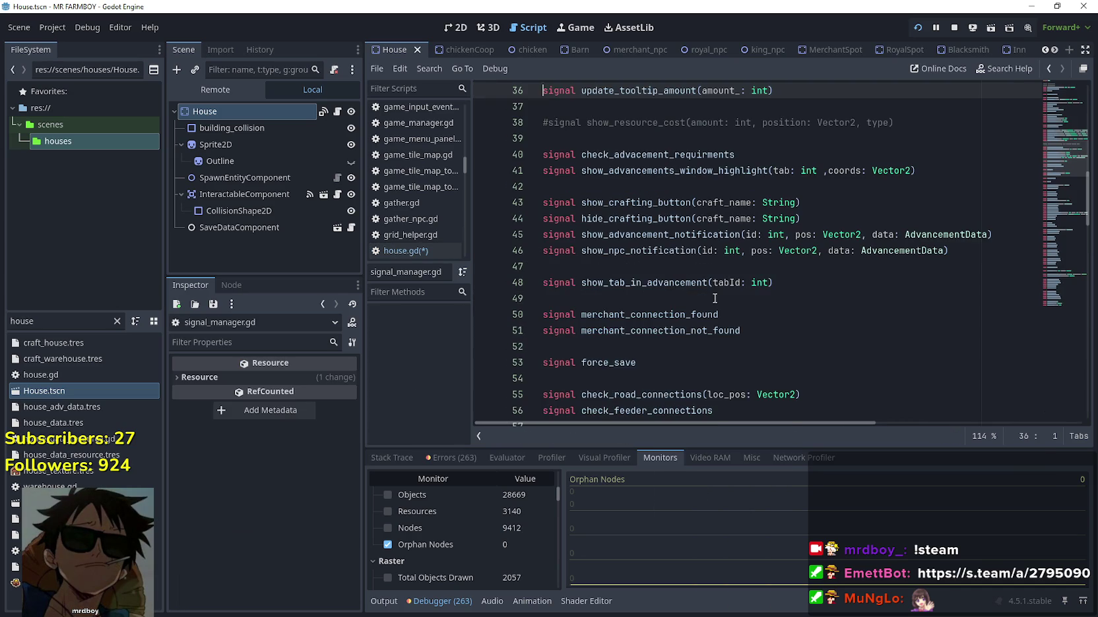
pyautogui.click(1048, 68)
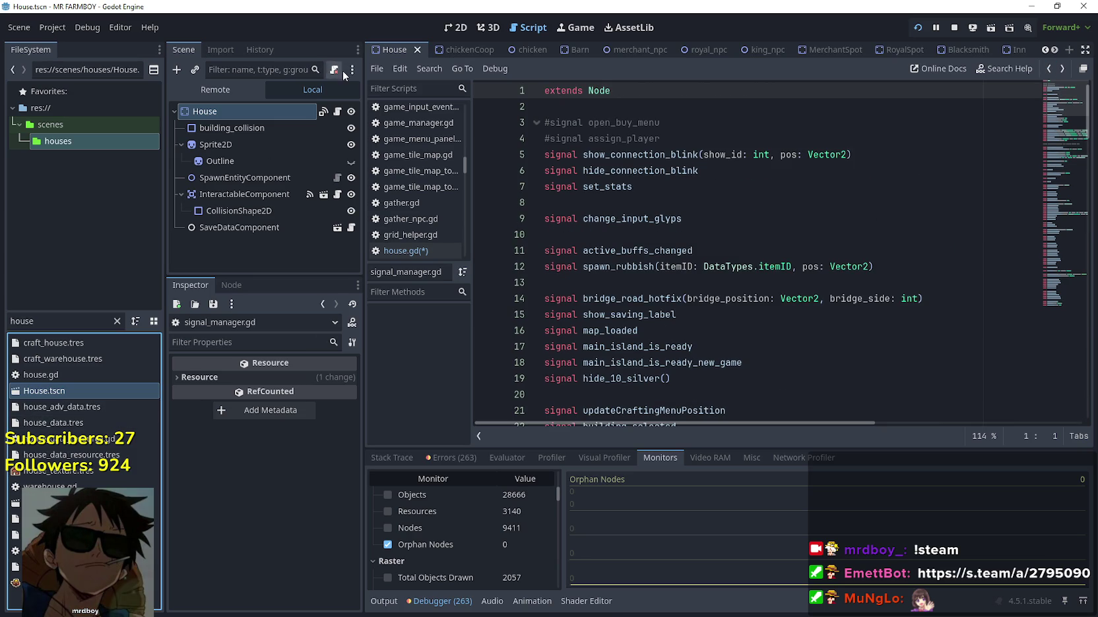
pyautogui.click(1048, 68)
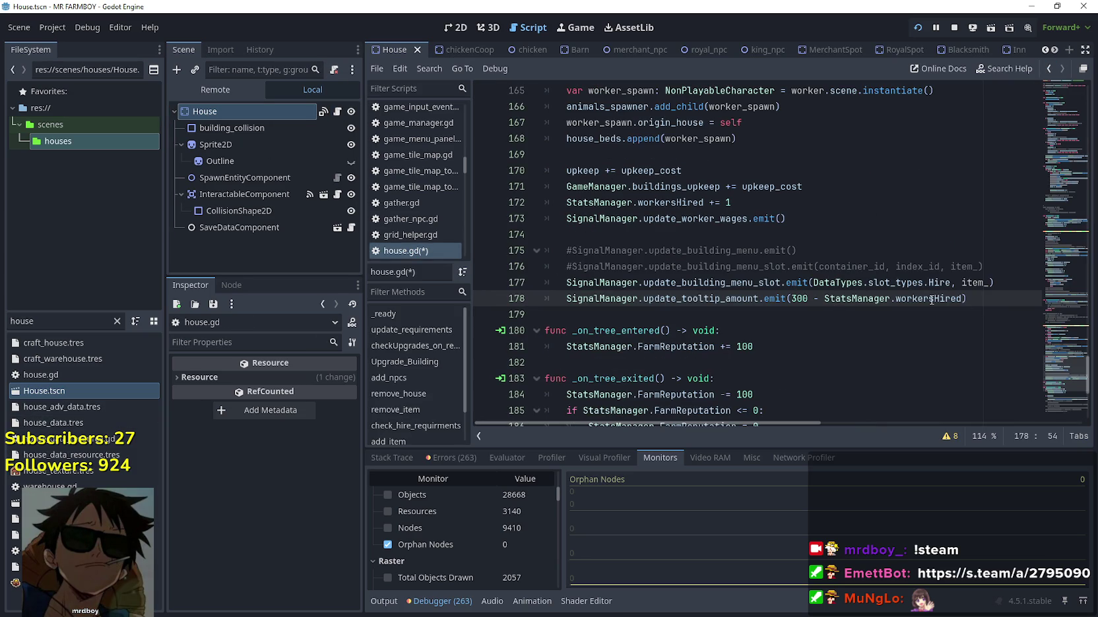
pyautogui.hotkey('ctrl', 's')
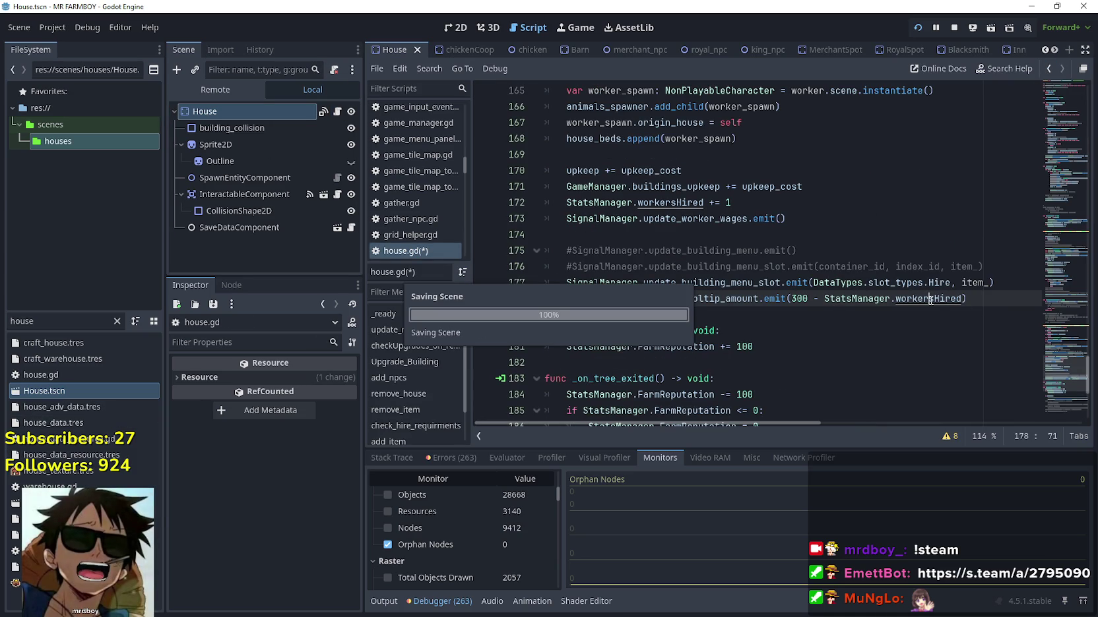
# Review the tooltip emit arguments and move to the end of remove_item near line 132
pyautogui.moveTo(933, 304)
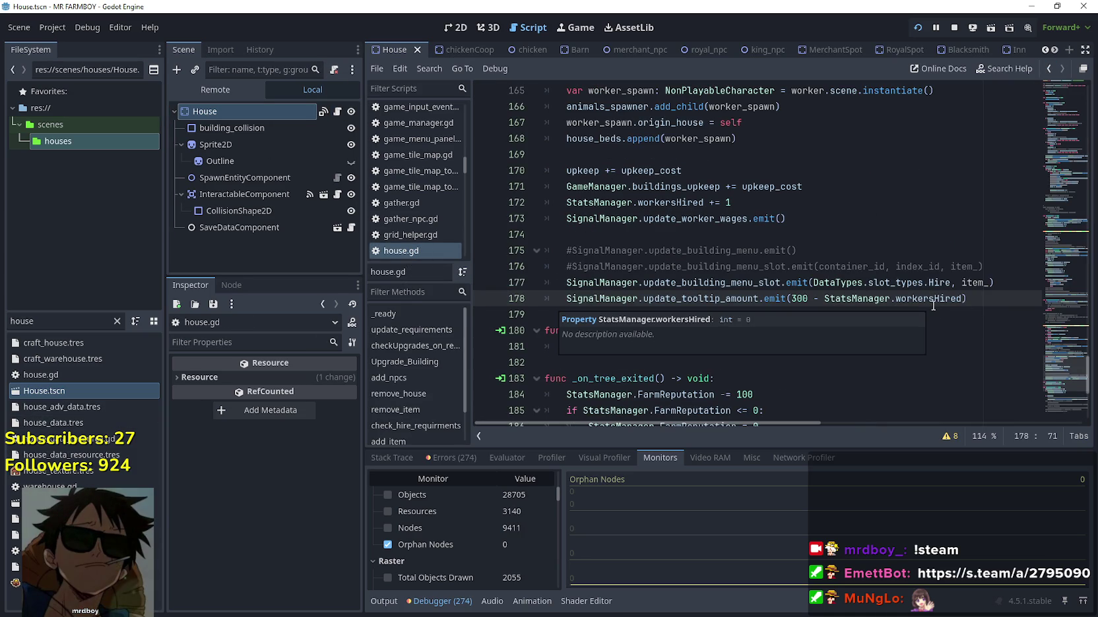
pyautogui.scroll(-5, 858, 264)
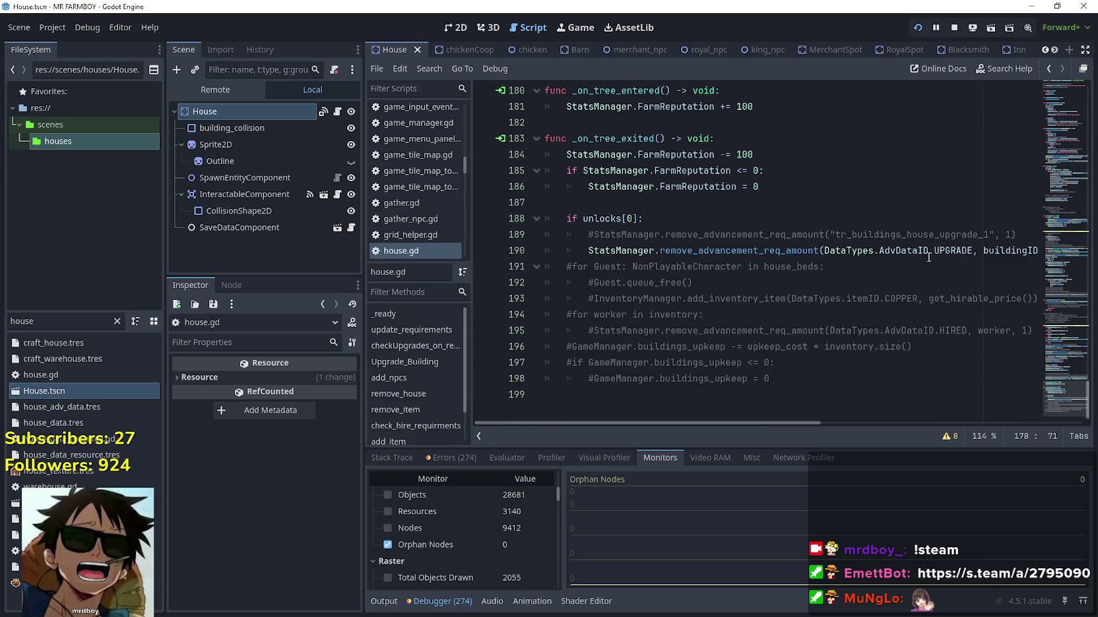
pyautogui.scroll(2, 767, 132)
pyautogui.moveTo(767, 132)
pyautogui.mouseDown()
pyautogui.moveTo(785, 116)
pyautogui.moveTo(974, 126)
pyautogui.mouseUp()
pyautogui.scroll(-2, 912, 300)
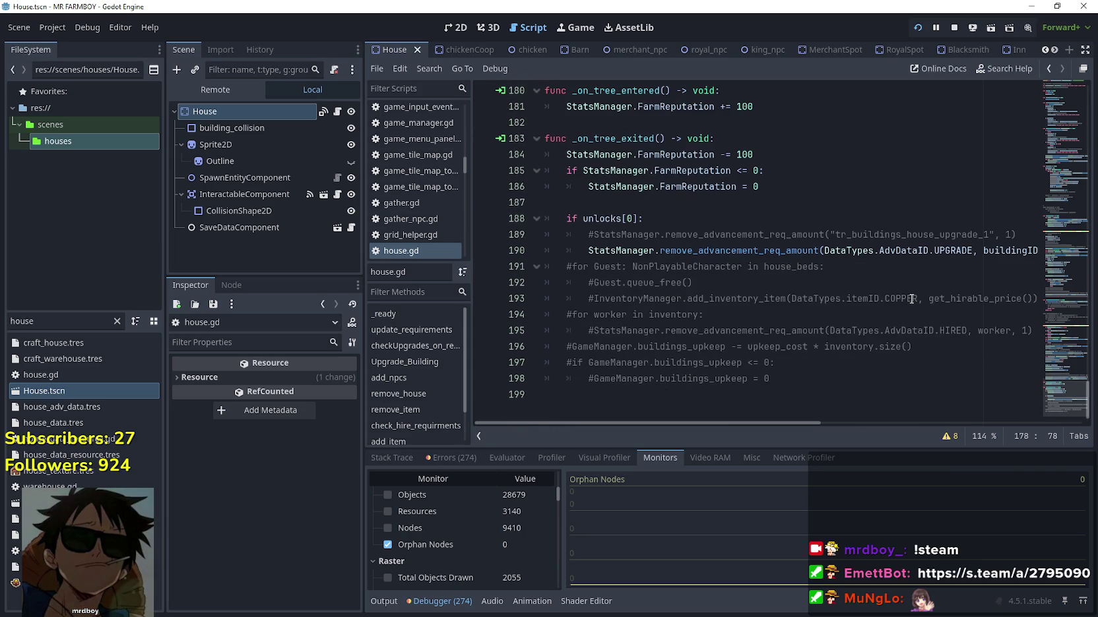
pyautogui.scroll(15, 910, 299)
pyautogui.scroll(12, 909, 299)
pyautogui.scroll(-7, 914, 372)
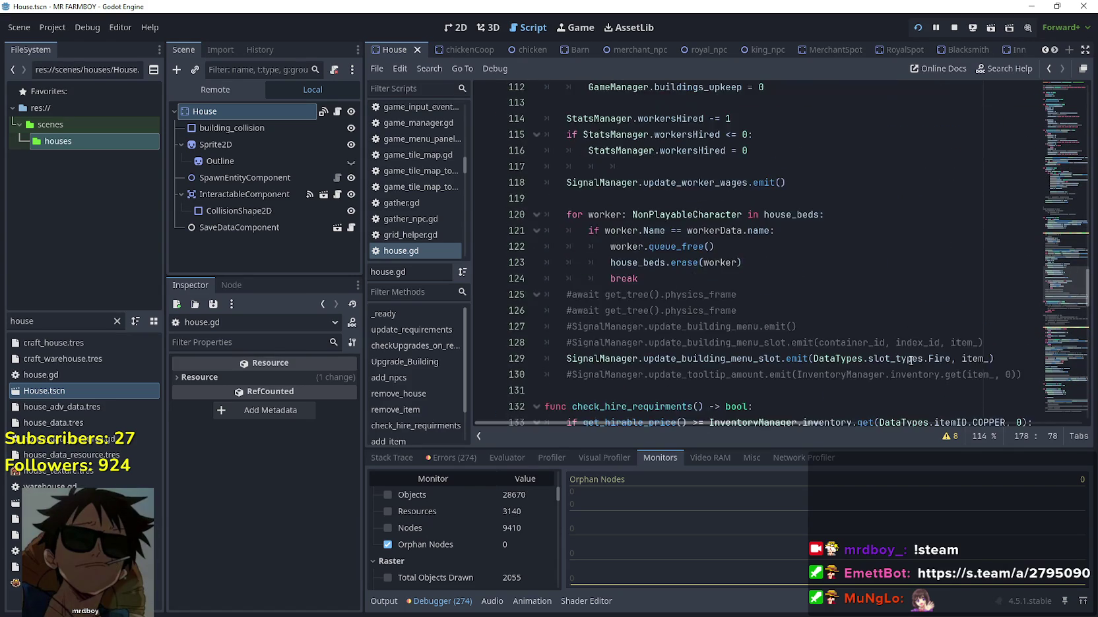
pyautogui.scroll(-2, 911, 360)
pyautogui.click(898, 307)
# Open the chickenCoop scene's chicken_coop.gd script using the chic file filter
pyautogui.click(897, 295)
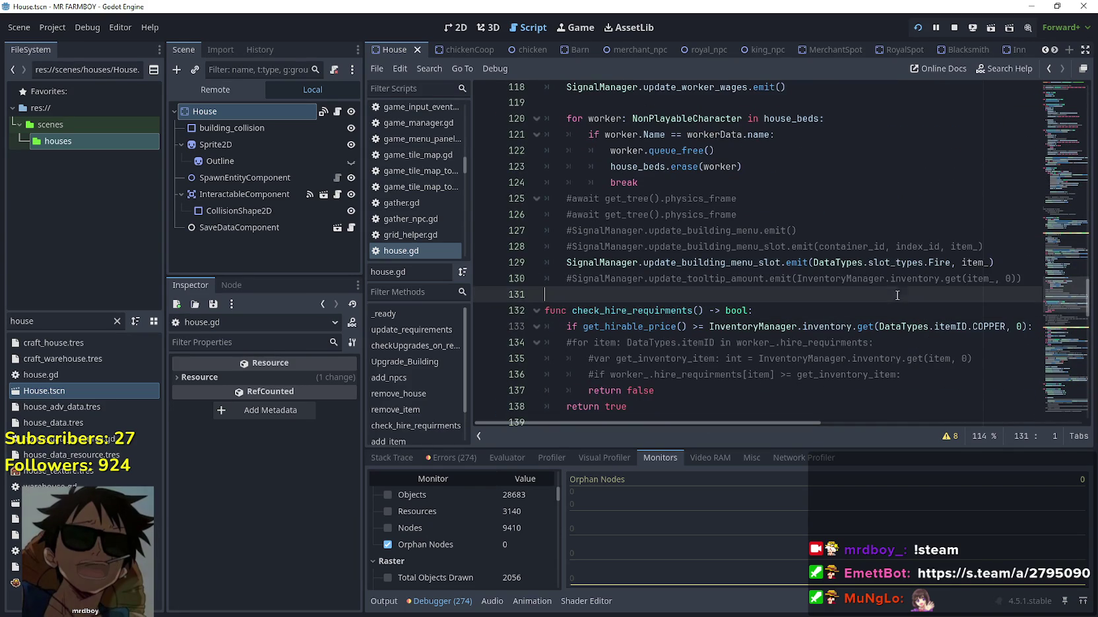
pyautogui.click(117, 321)
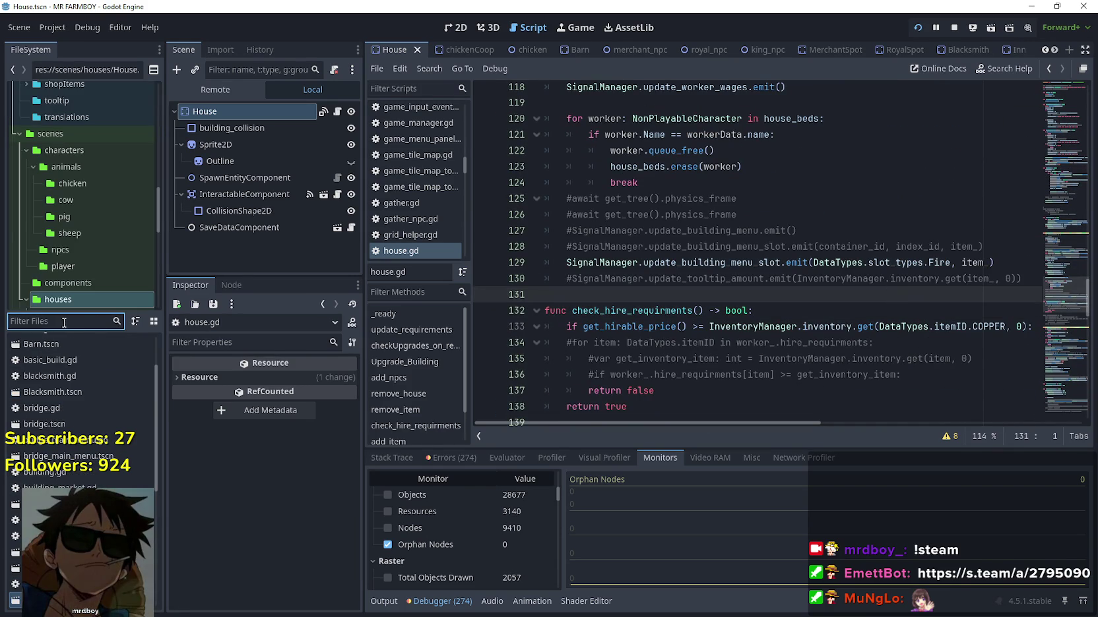
pyautogui.write('chick')
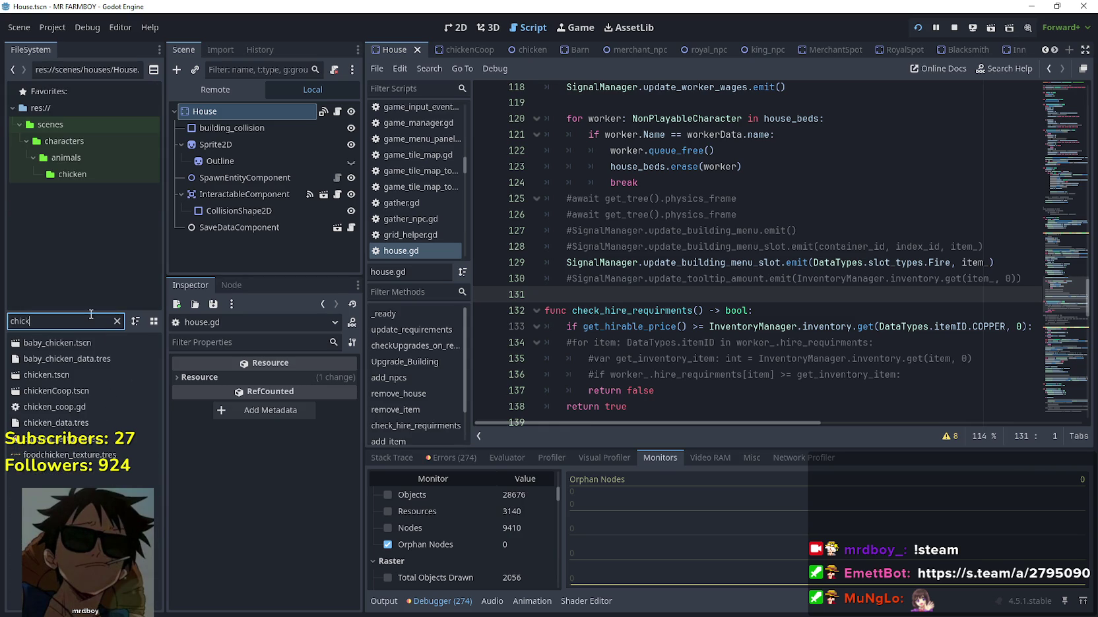
pyautogui.doubleClick(90, 390)
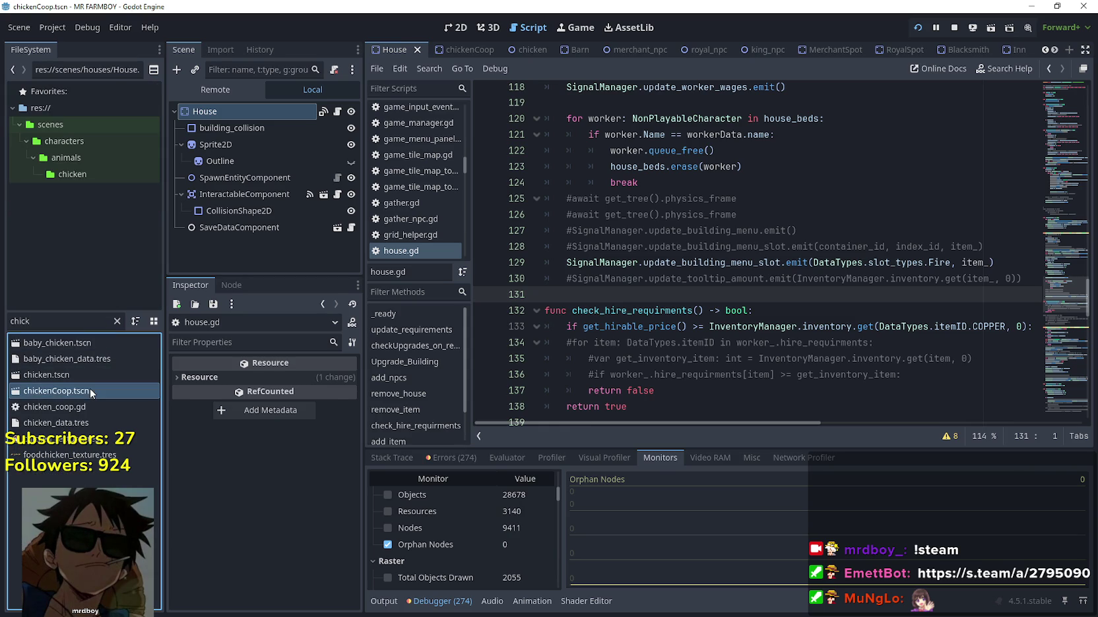
pyautogui.click(340, 111)
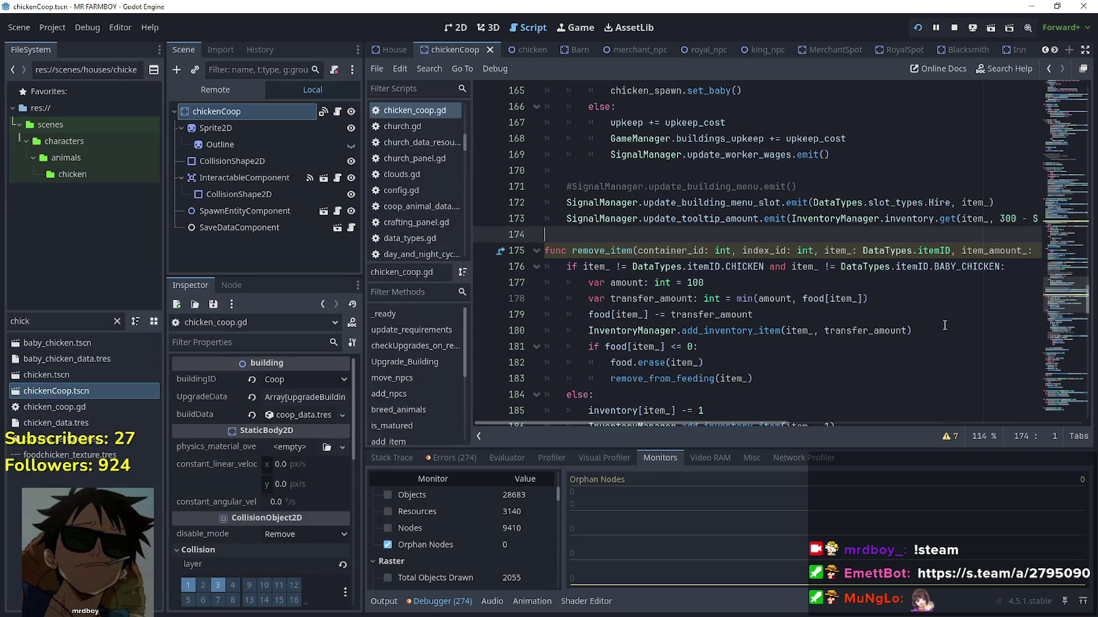
# Replace 300 - StatsManager.workersHired on line 173 with 0 and save
pyautogui.moveTo(983, 219); pyautogui.dragTo(1043, 221)
pyautogui.click(823, 221)
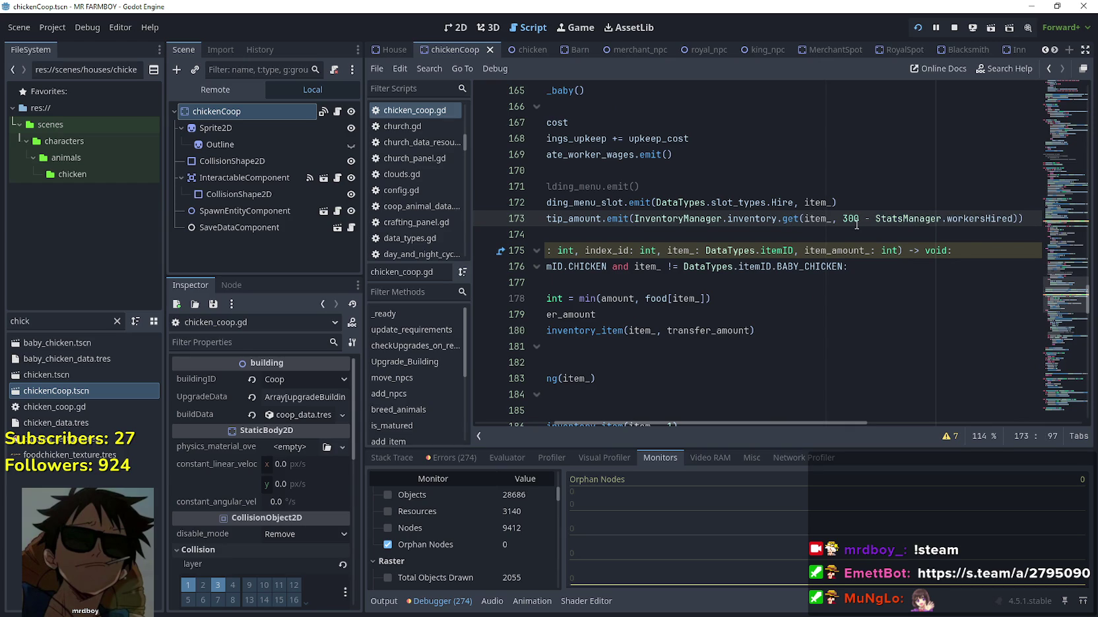
pyautogui.moveTo(842, 219); pyautogui.dragTo(1001, 223)
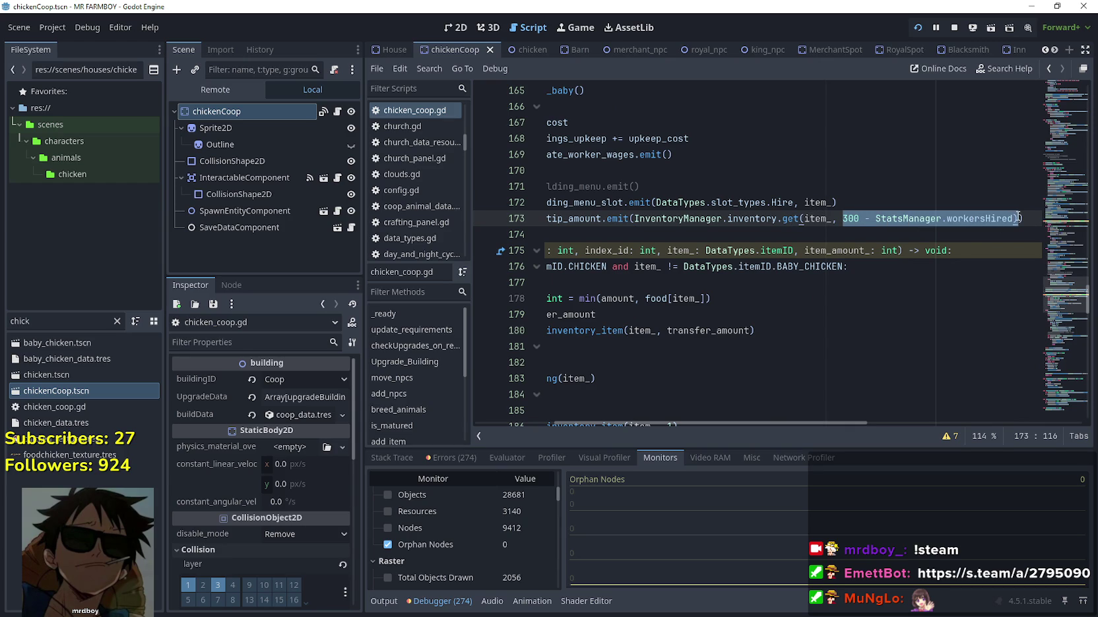
pyautogui.write('0')
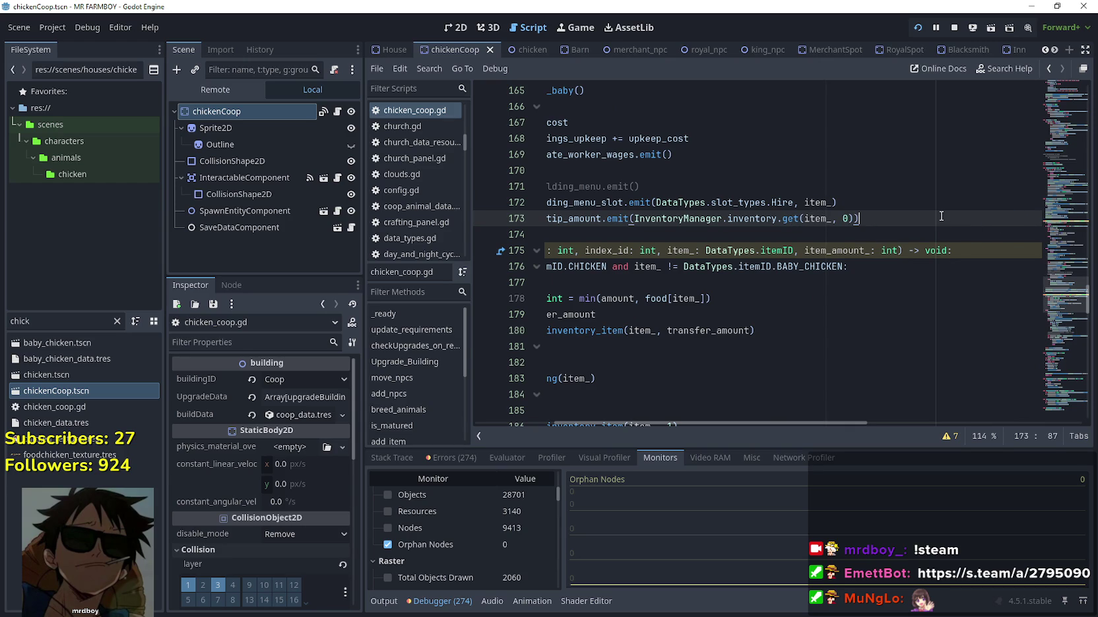
pyautogui.hotkey('ctrl', 's')
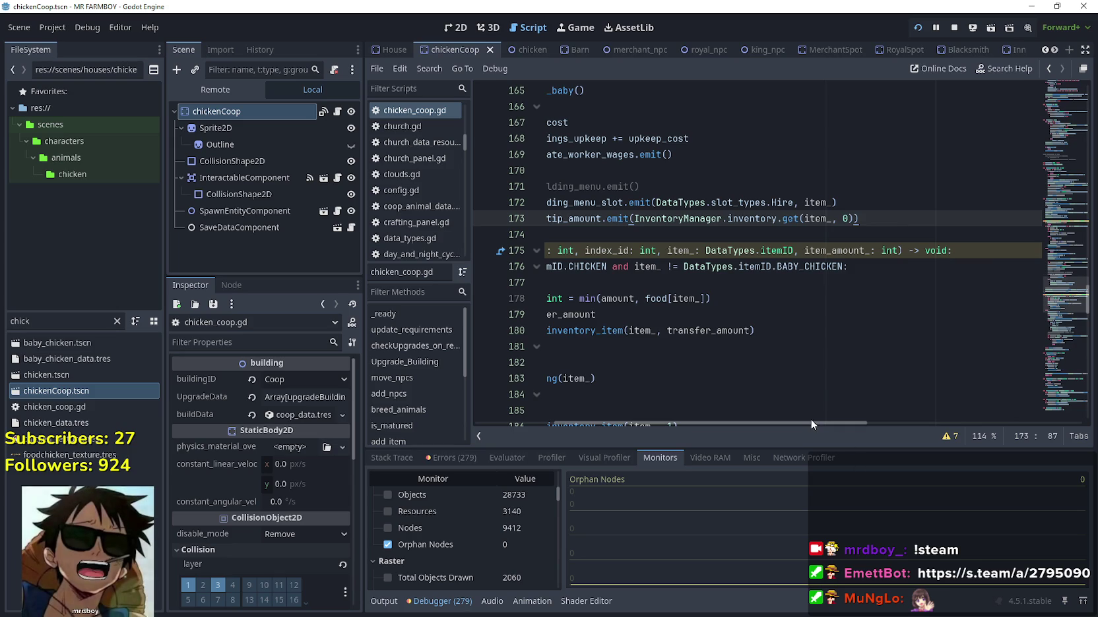
# Paste the building-menu slot emit on a new line after line 207 in remove_item
pyautogui.click(662, 228)
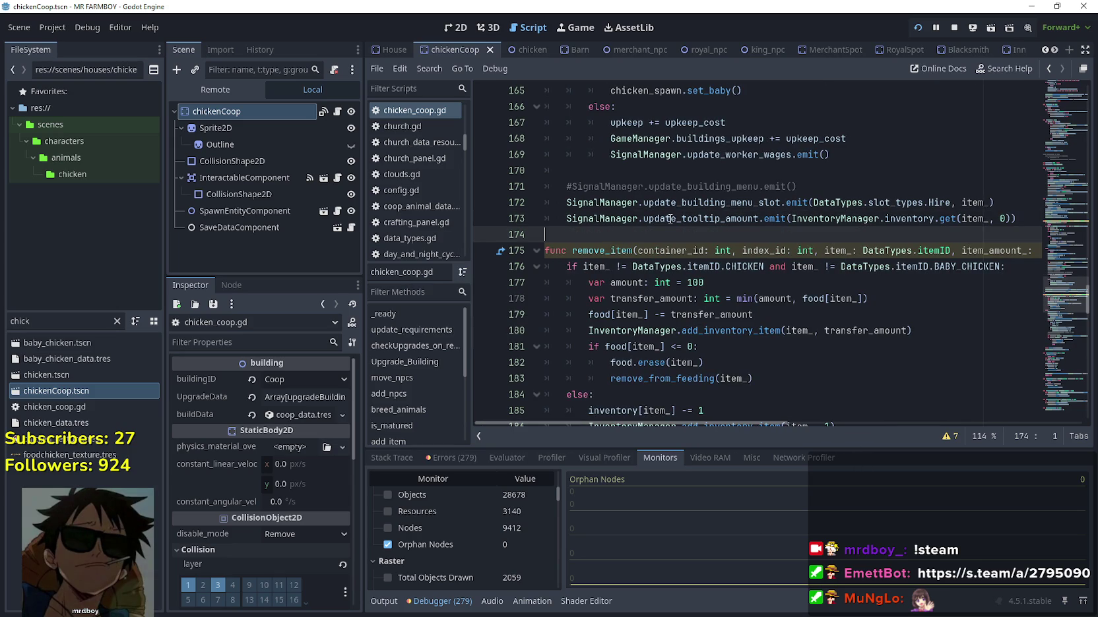
pyautogui.click(833, 217)
pyautogui.moveTo(997, 202); pyautogui.dragTo(557, 206)
pyautogui.hotkey('ctrl', 'c')
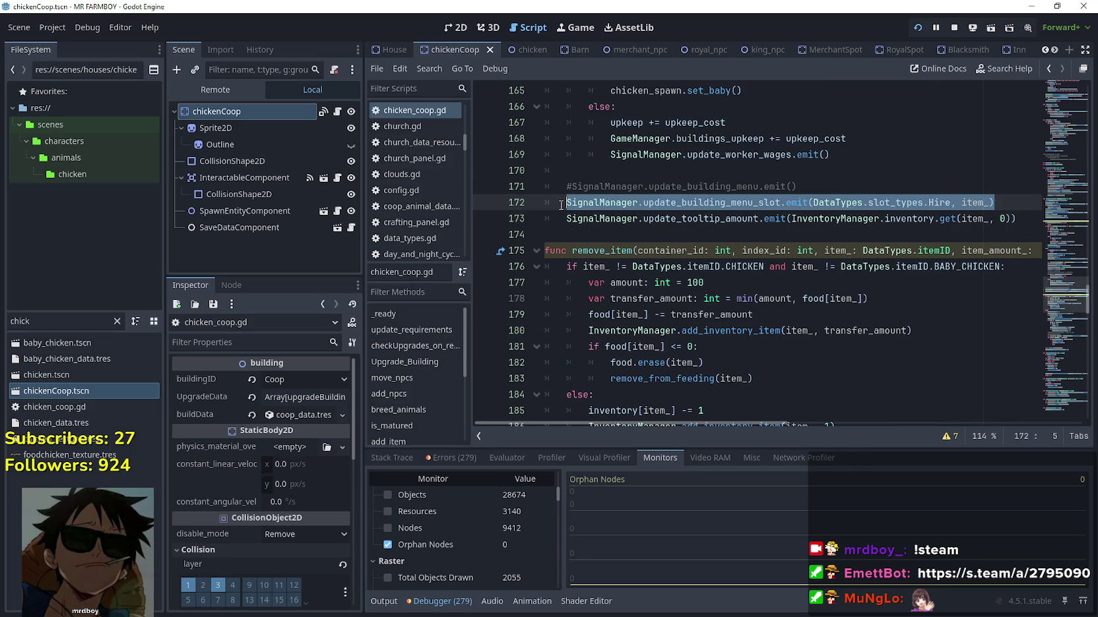
pyautogui.scroll(-8, 561, 206)
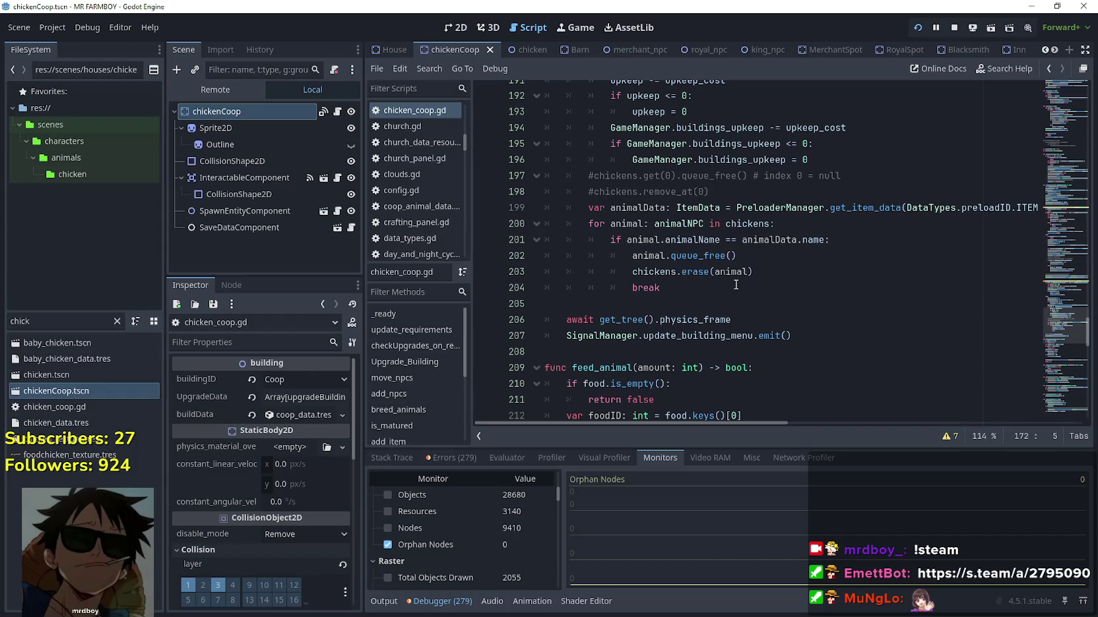
pyautogui.click(811, 342)
pyautogui.press('Return')
pyautogui.hotkey('ctrl', 'v')
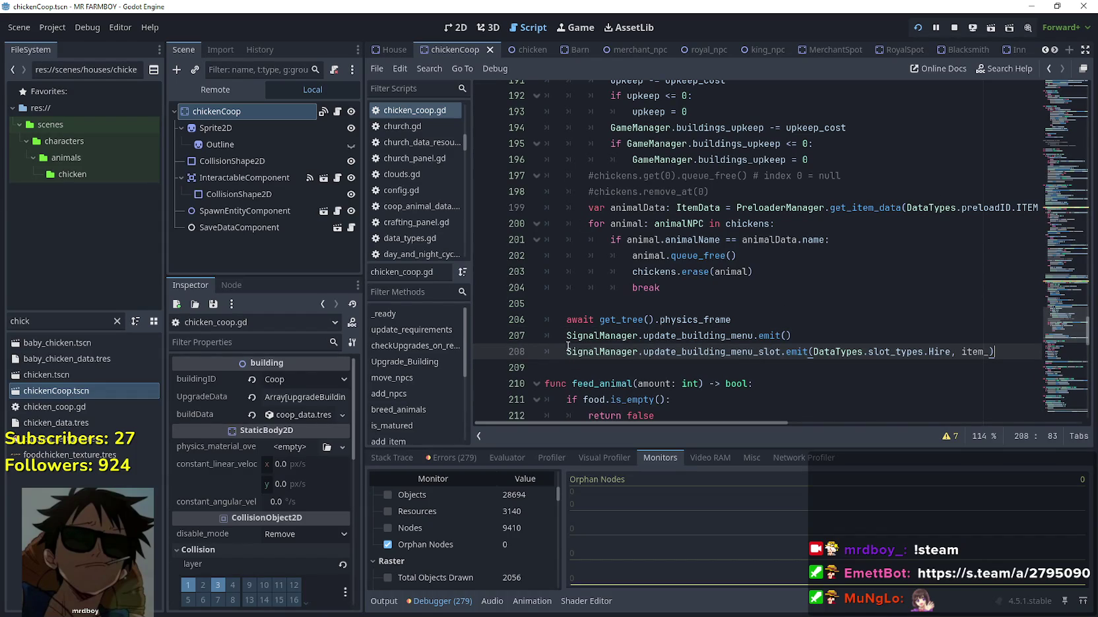
# Comment out the menu refresh on line 207 and change the pasted slot type to Fire
pyautogui.click(562, 340)
pyautogui.write('#')
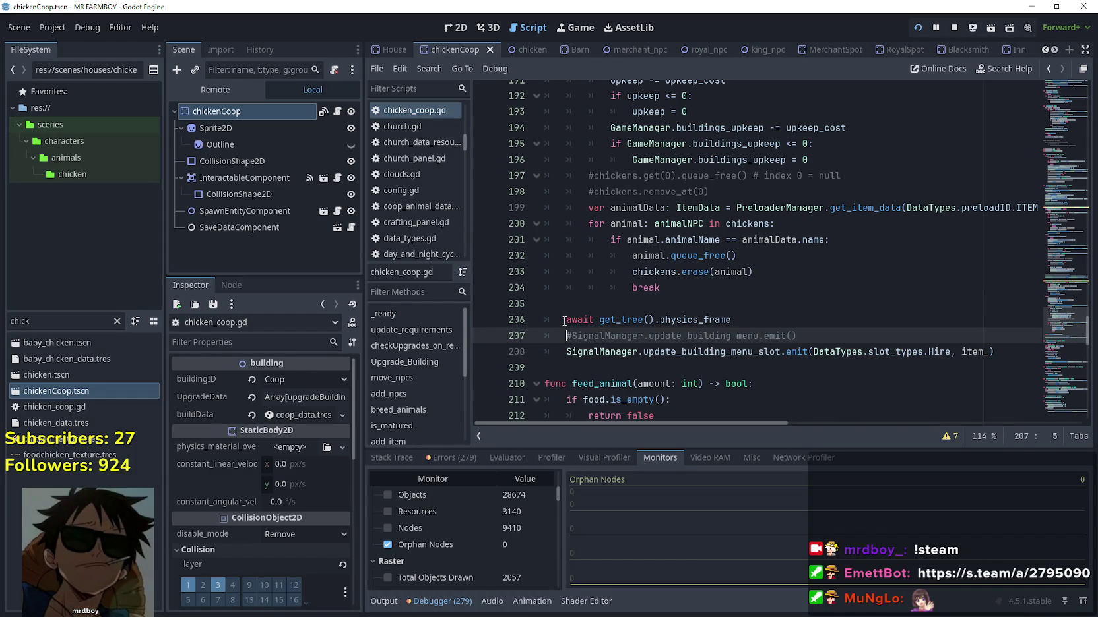
pyautogui.click(564, 320)
pyautogui.doubleClick(948, 350)
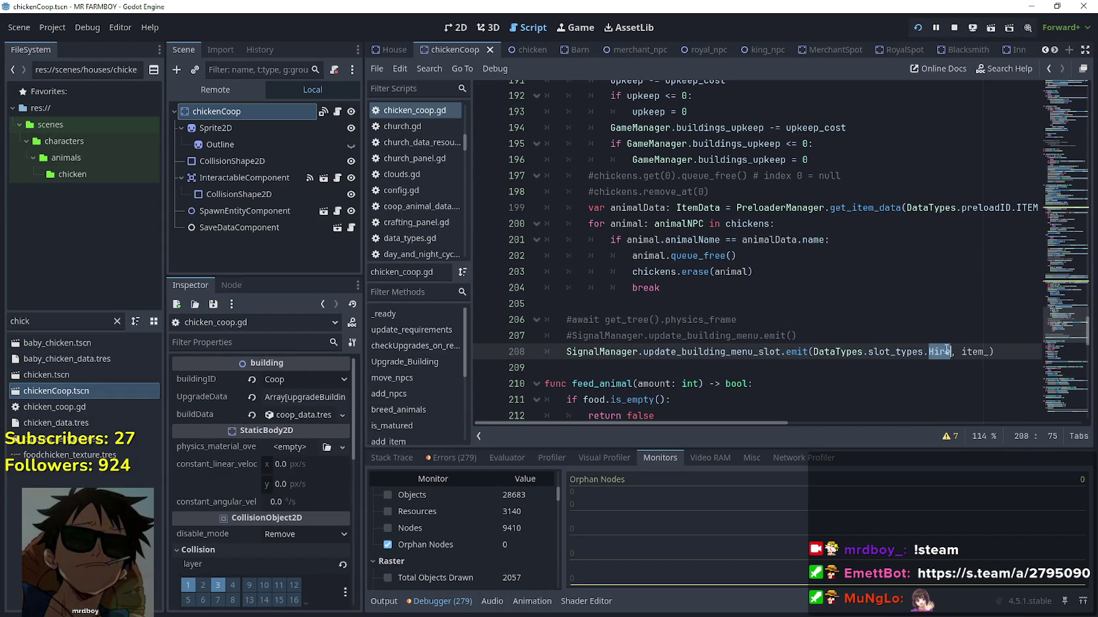
pyautogui.write('Fire')
pyautogui.click(906, 322)
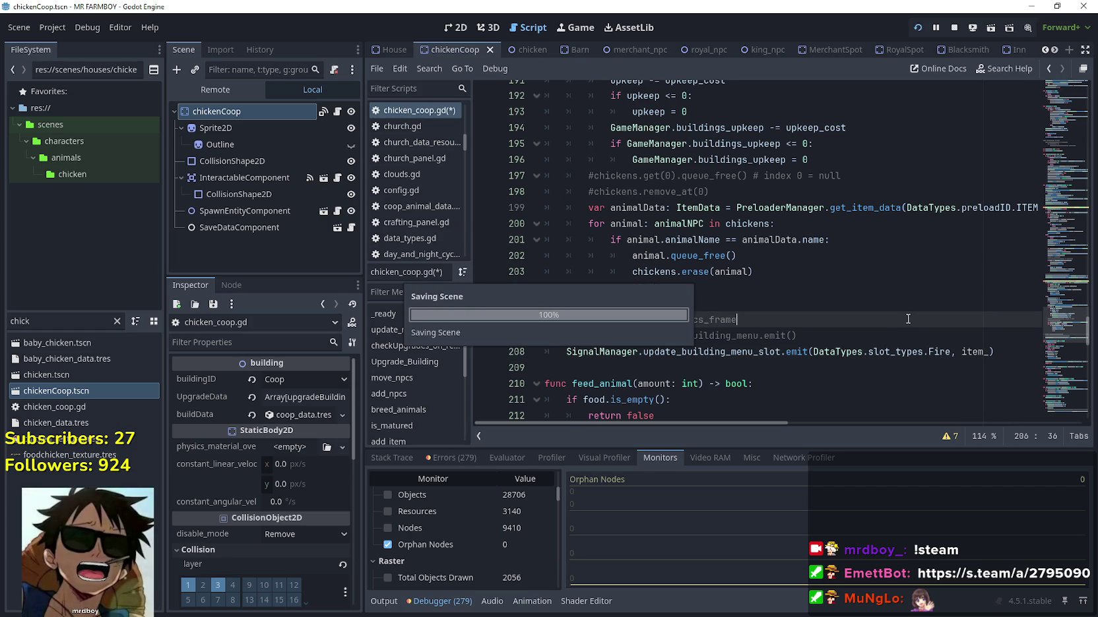
pyautogui.press('Up')
pyautogui.scroll(8, 647, 307)
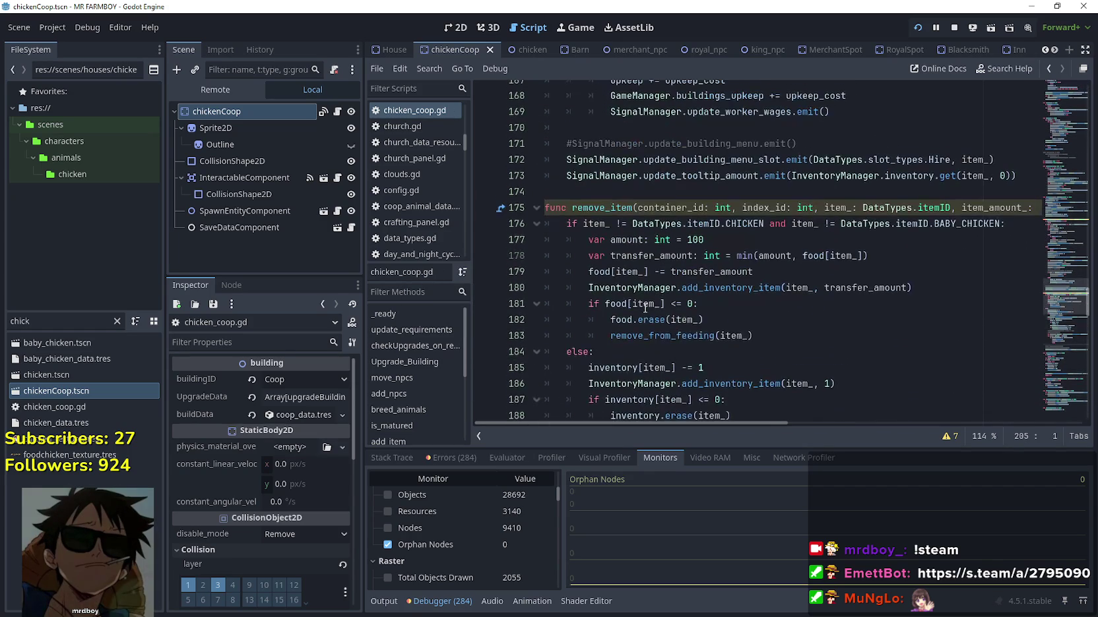
pyautogui.scroll(-7, 647, 307)
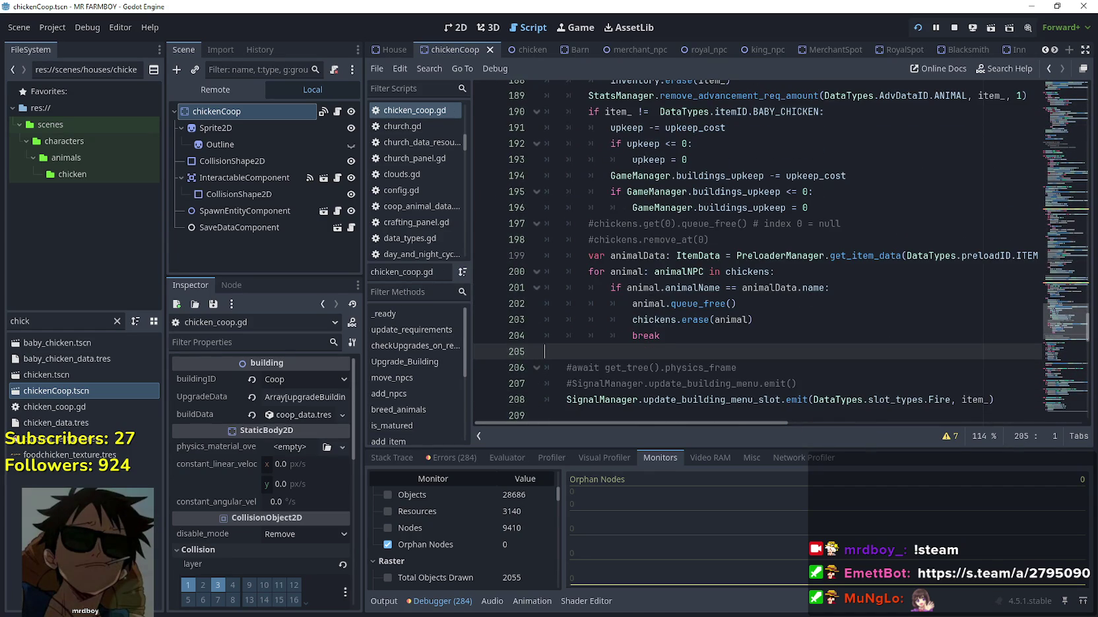
# In MR FARMBOY, hire and fire several workers in the House beds panel
pyautogui.hotkey('alt', 'Tab')
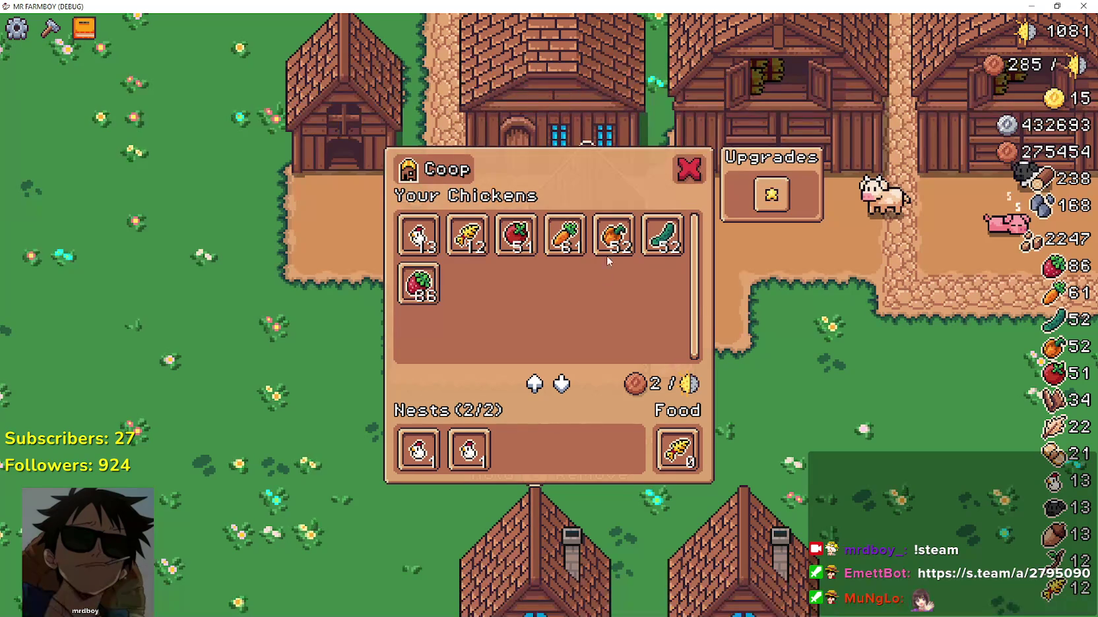
pyautogui.press('s')
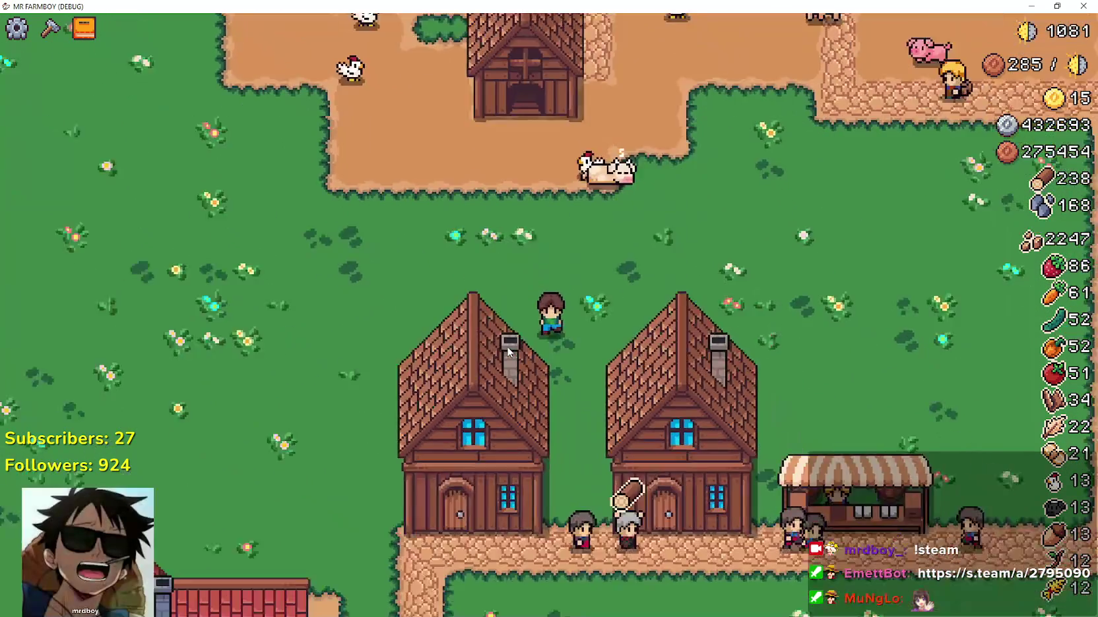
pyautogui.press('a')
pyautogui.press('e')
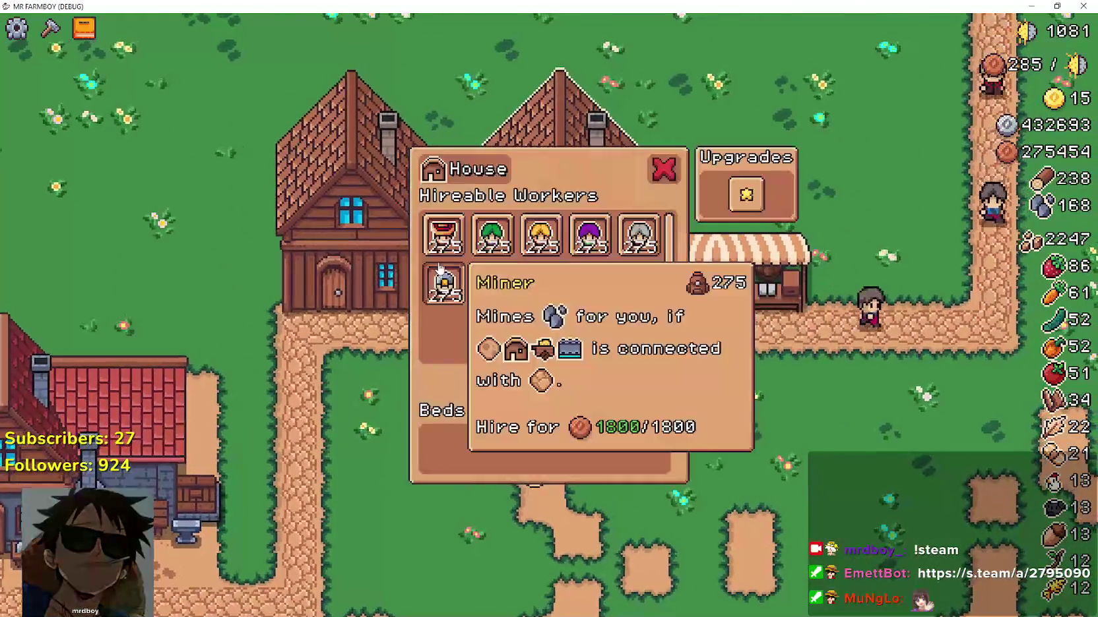
pyautogui.click(441, 246)
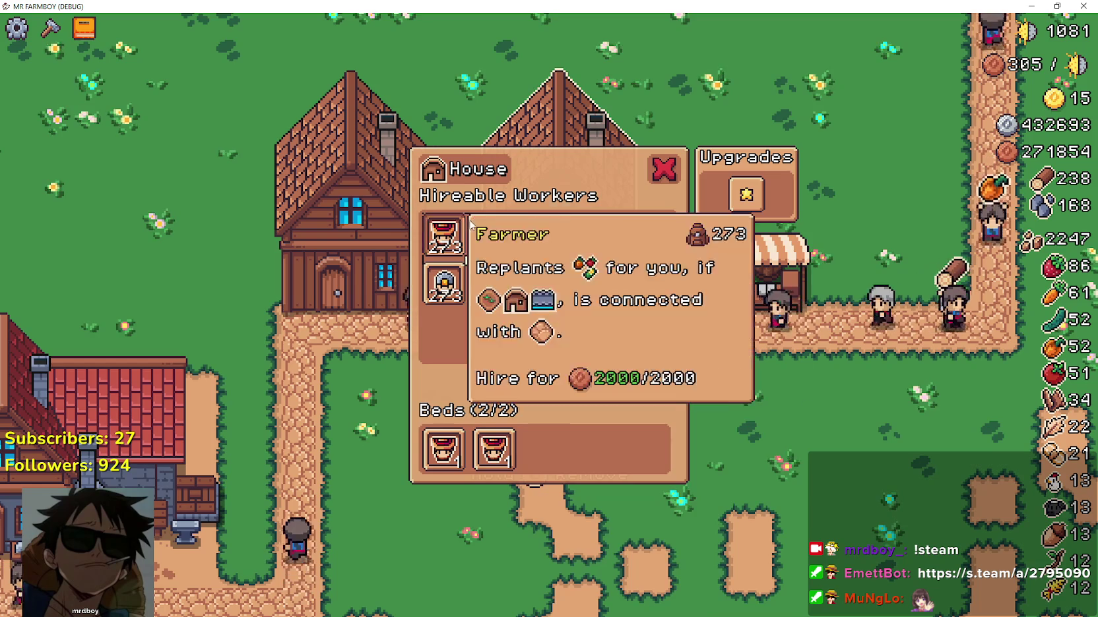
pyautogui.click(471, 450)
pyautogui.click(472, 448)
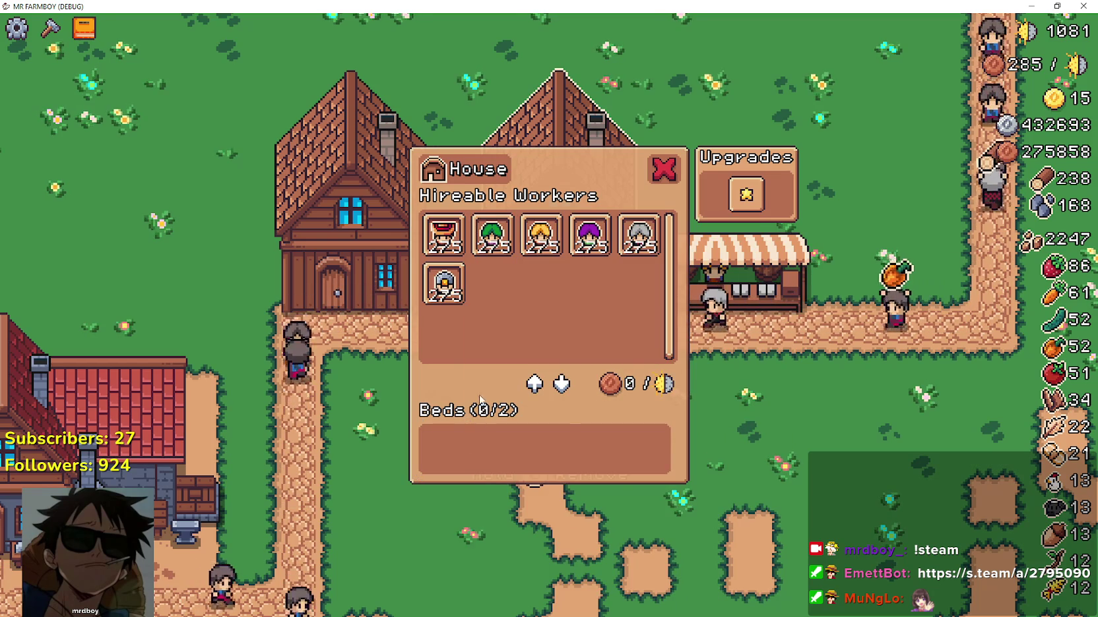
pyautogui.click(493, 237)
pyautogui.click(539, 235)
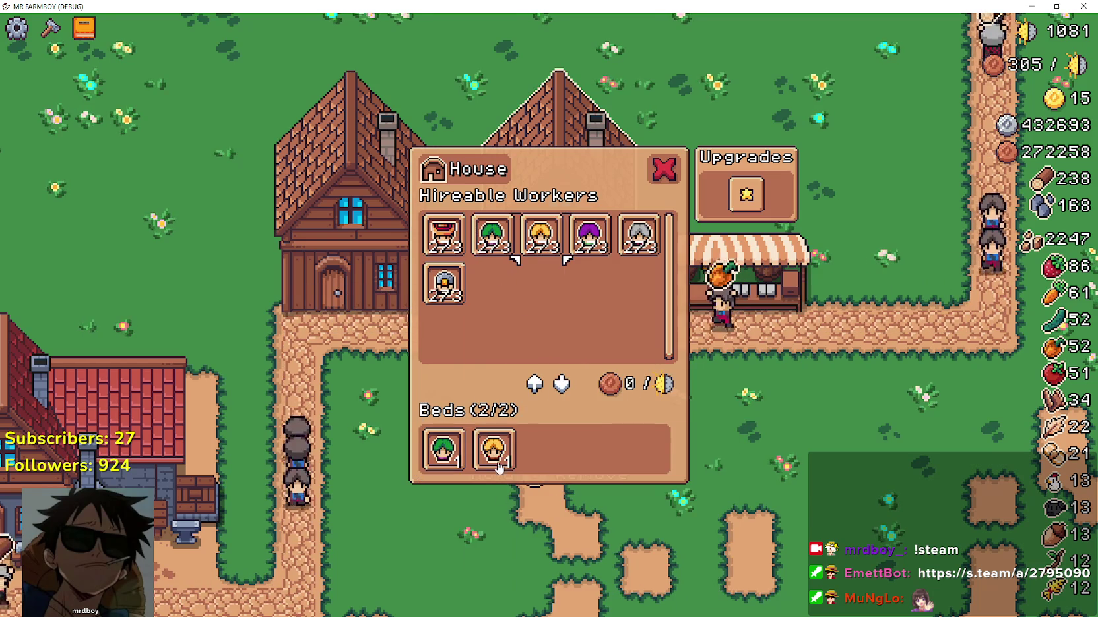
pyautogui.click(443, 450)
pyautogui.click(443, 450)
pyautogui.press('d')
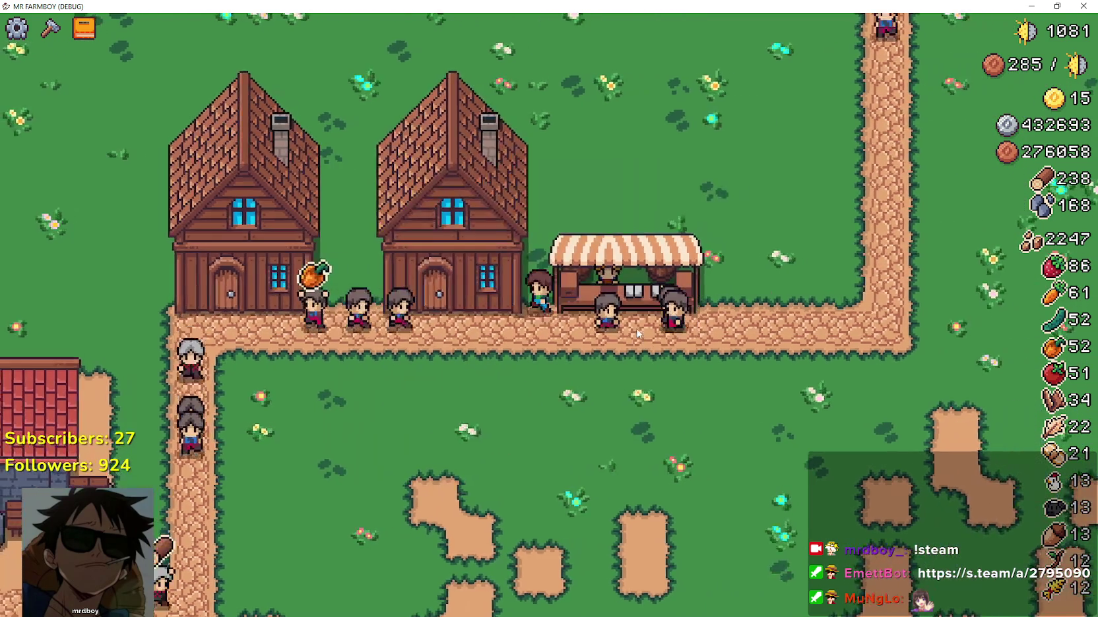
# Walk to the coop and remove two chickens from the Coop nests
pyautogui.press('w')
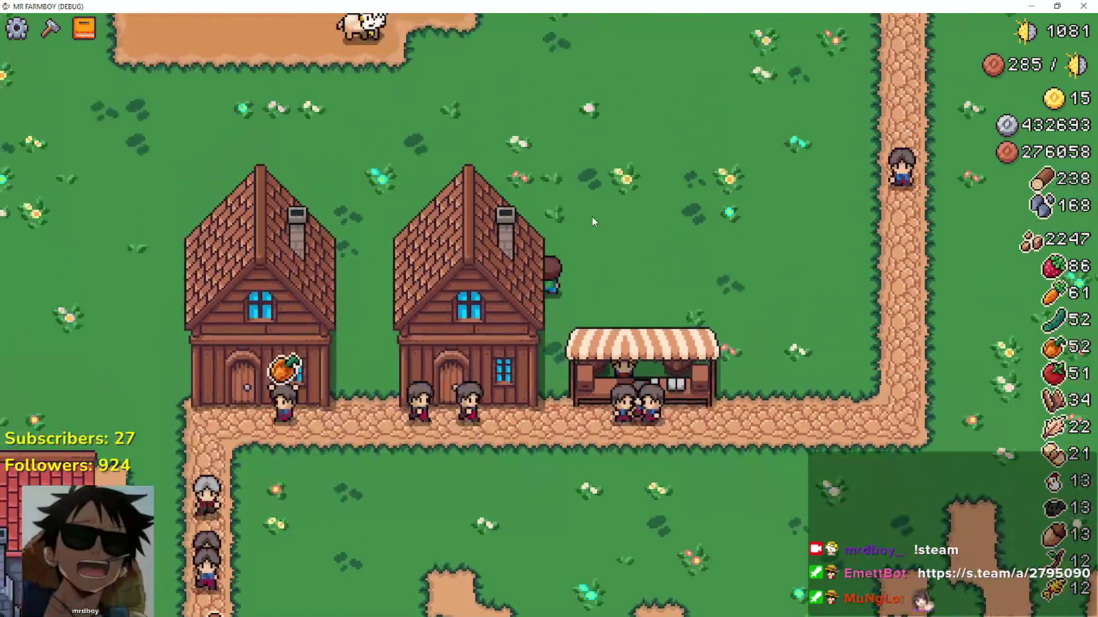
pyautogui.press('a')
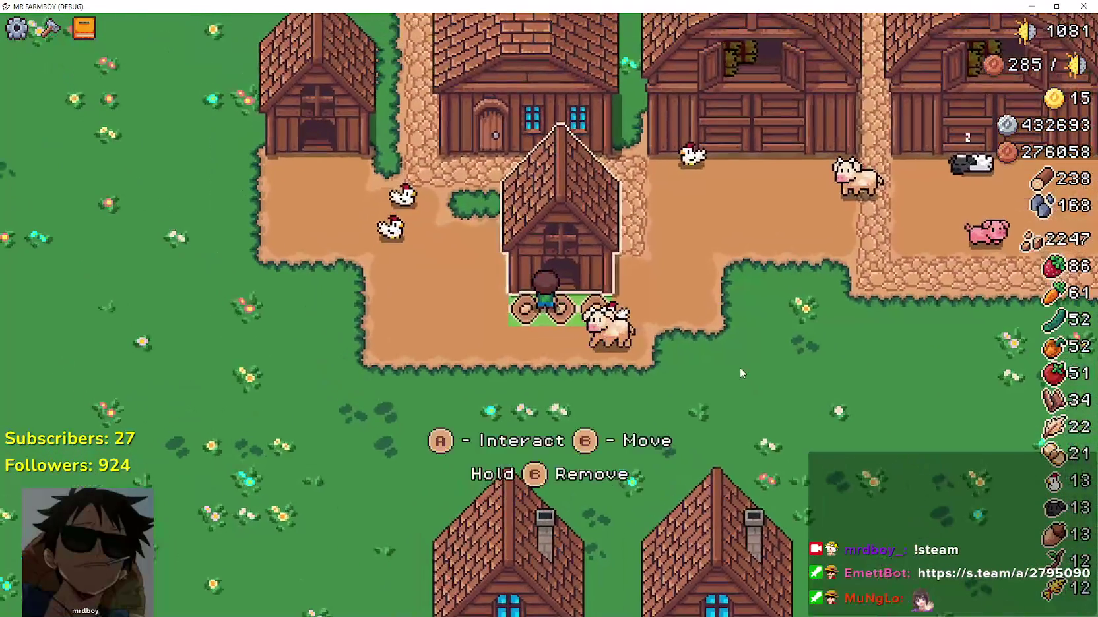
pyautogui.press('e')
pyautogui.click(473, 450)
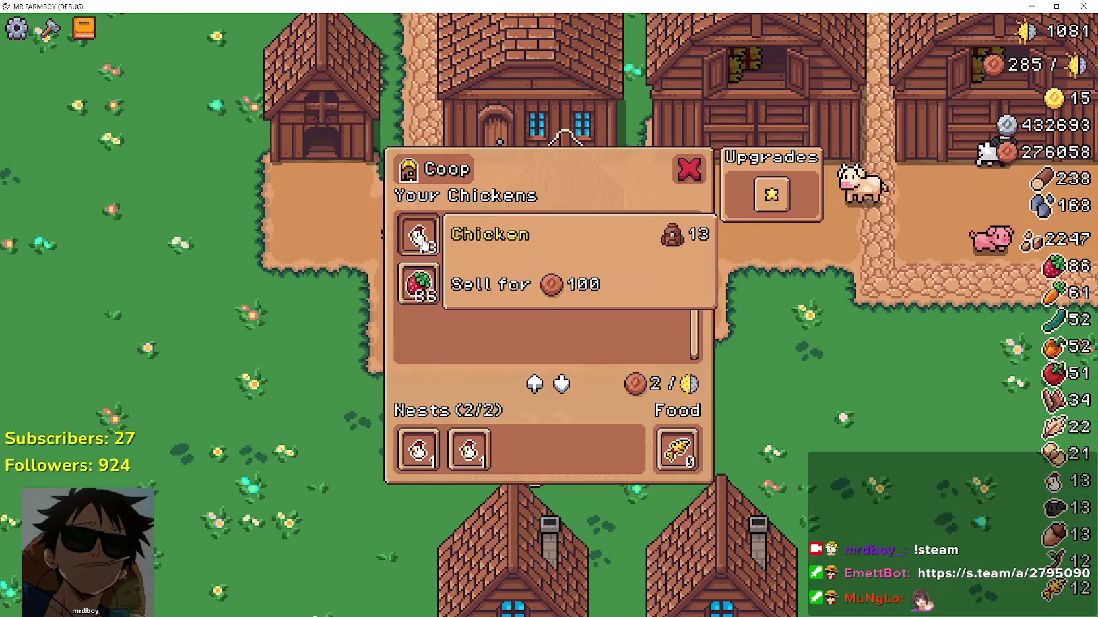
pyautogui.click(431, 465)
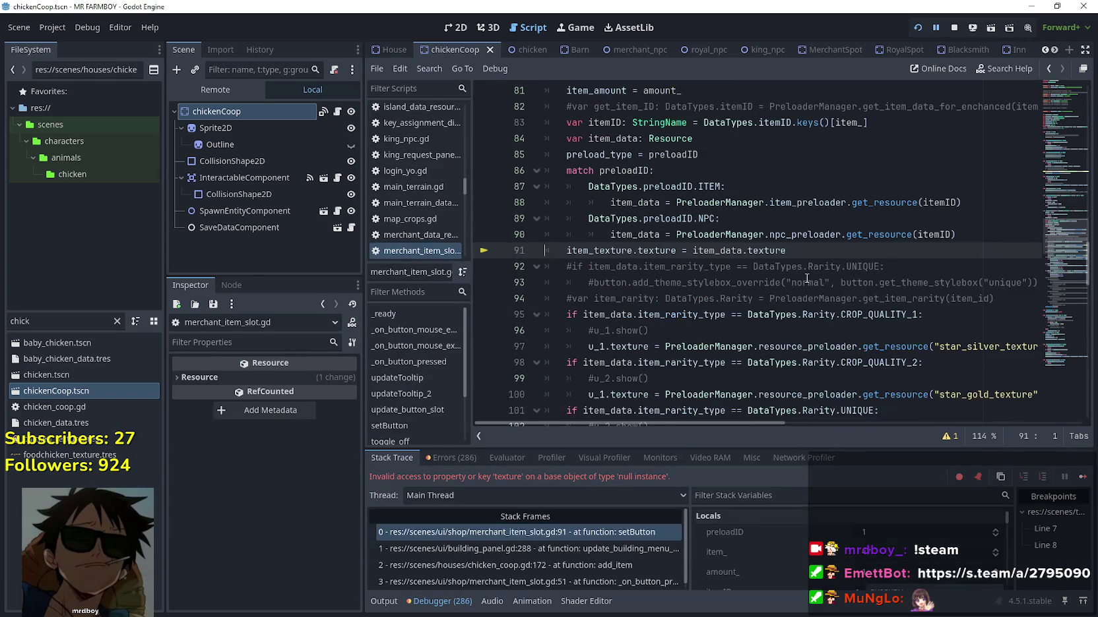
# Check the faulting texture line 91, then open game_screen.tscn via the game_s filter
pyautogui.click(831, 263)
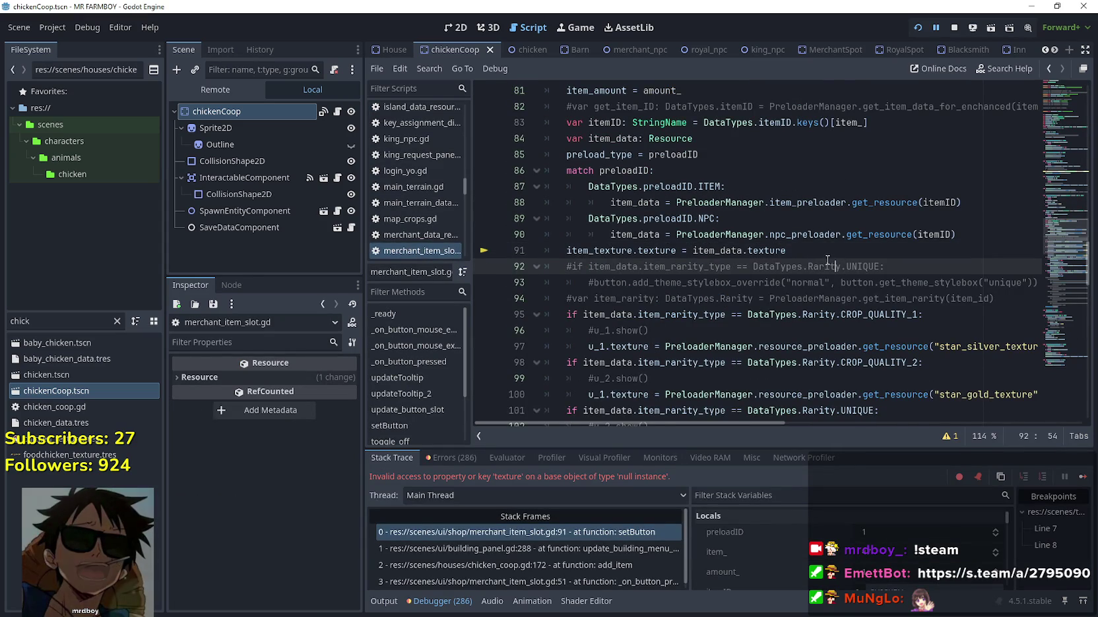
pyautogui.click(824, 257)
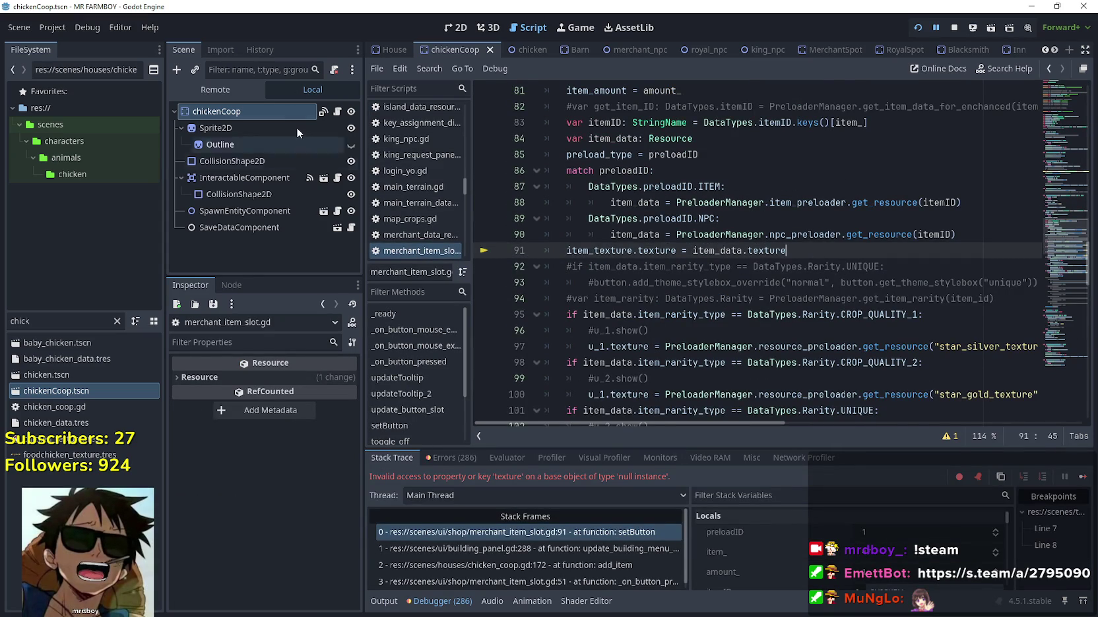
pyautogui.doubleClick(8, 320)
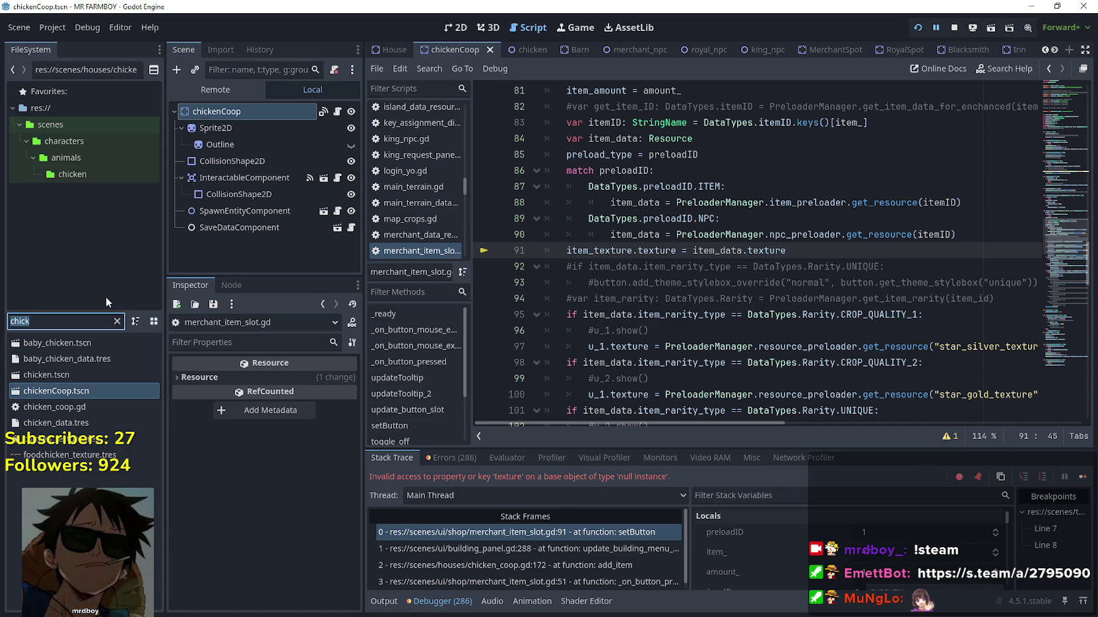
pyautogui.write('game')
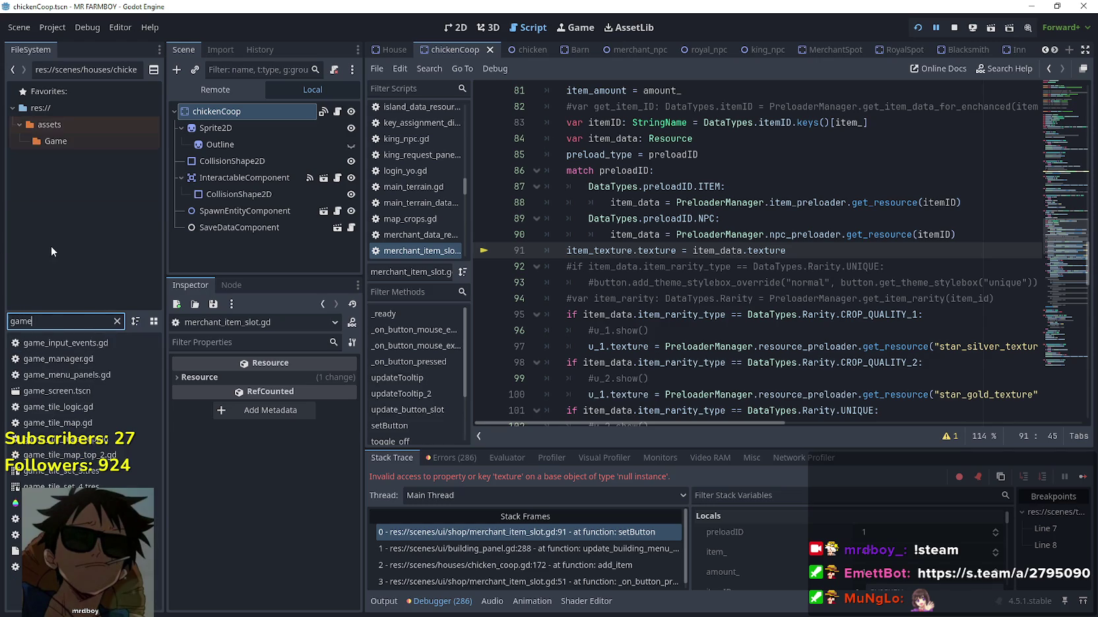
pyautogui.write('_s')
pyautogui.doubleClick(88, 343)
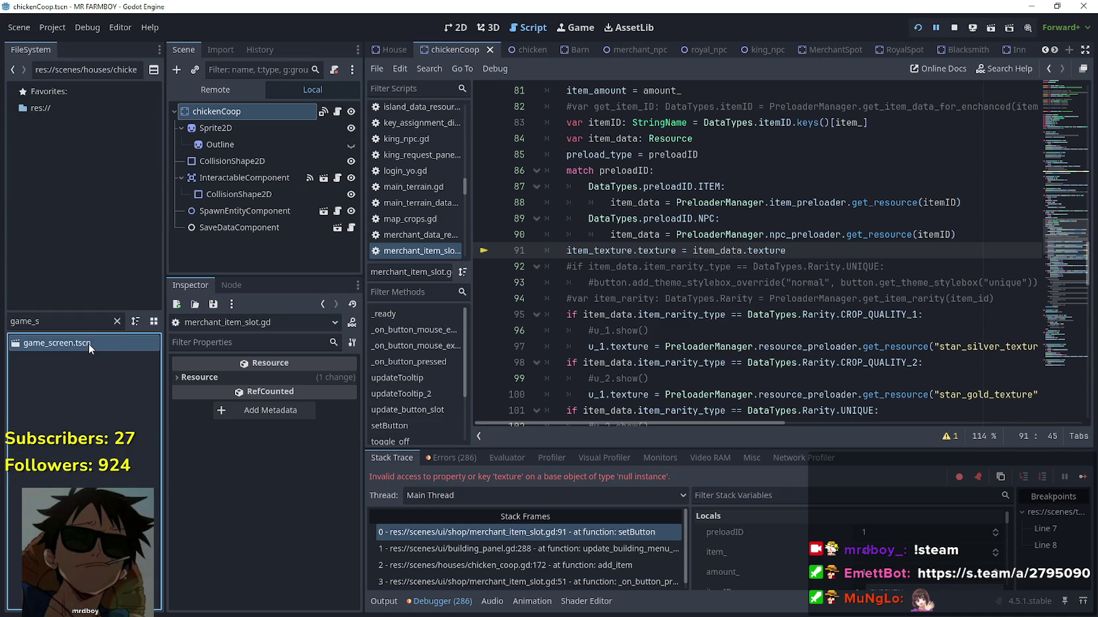
# Open BuildingPanel's building_panel.gd and scroll to update_building_menu_slots
pyautogui.scroll(4, 322, 162)
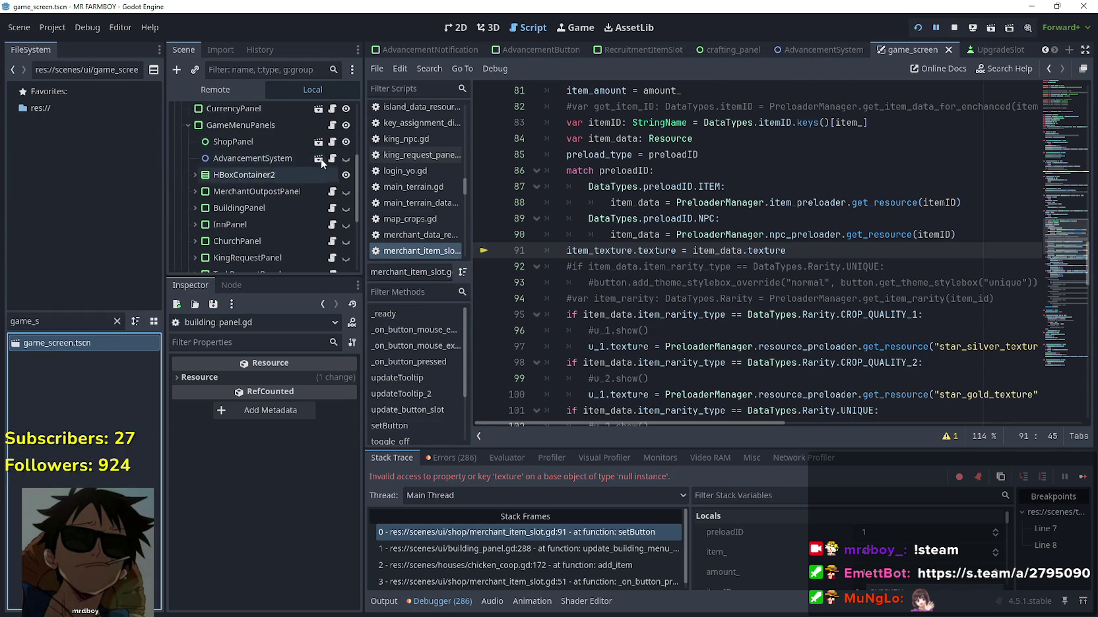
pyautogui.click(332, 207)
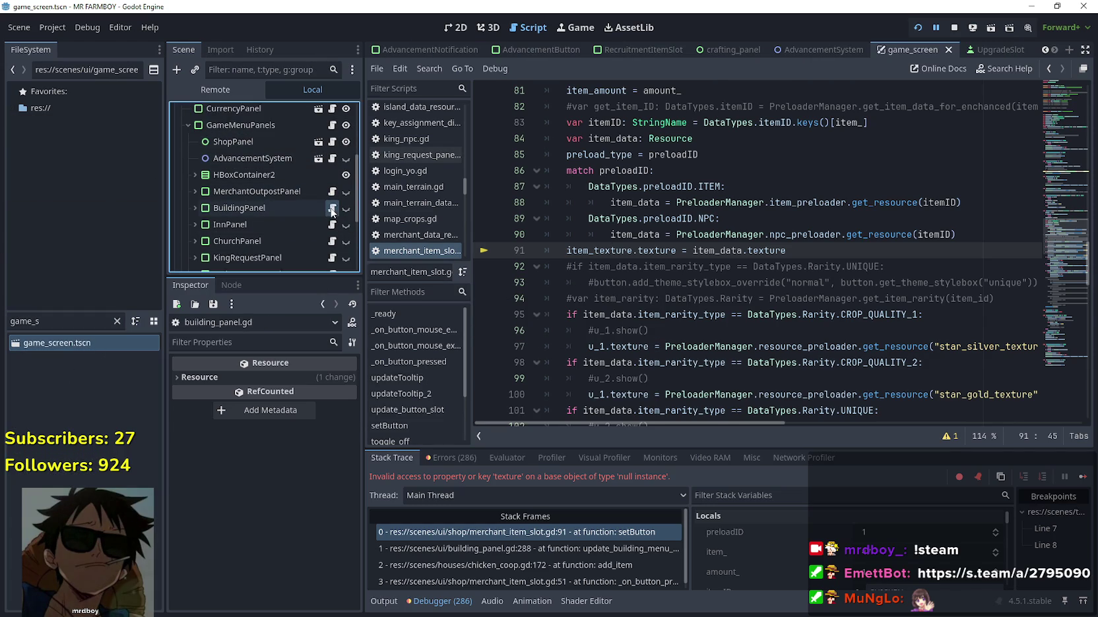
pyautogui.scroll(5, 834, 283)
pyautogui.click(826, 238)
pyautogui.scroll(2, 828, 241)
pyautogui.scroll(1, 865, 313)
pyautogui.click(785, 246)
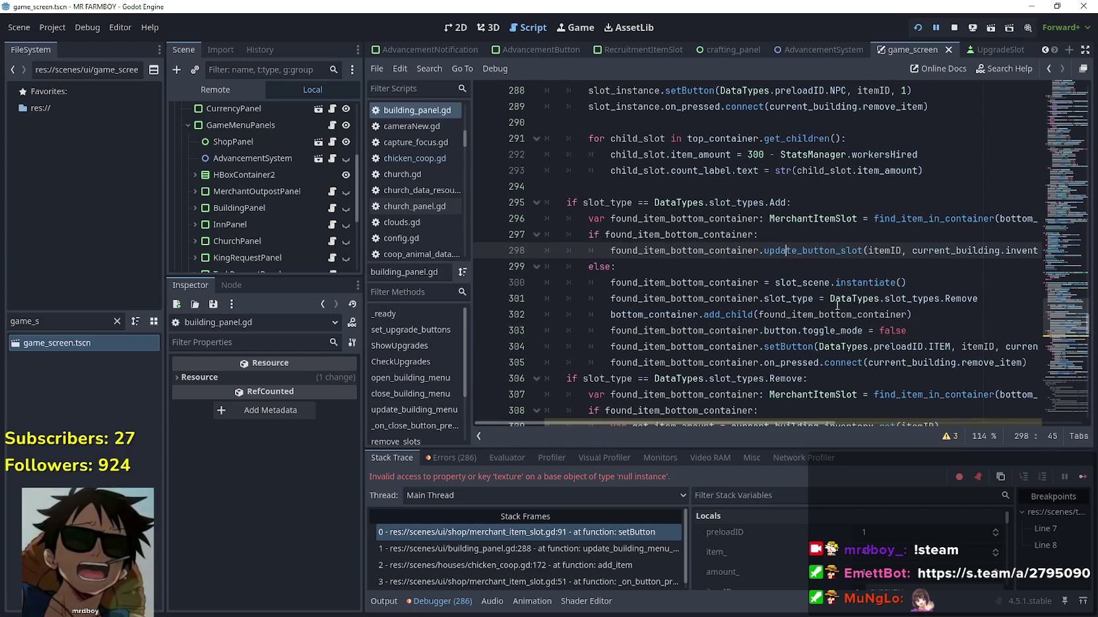
pyautogui.scroll(3, 815, 290)
pyautogui.moveTo(921, 314)
pyautogui.mouseDown()
pyautogui.moveTo(944, 320)
pyautogui.moveTo(750, 284)
pyautogui.moveTo(545, 282)
pyautogui.moveTo(521, 252)
pyautogui.moveTo(531, 140)
pyautogui.mouseUp()
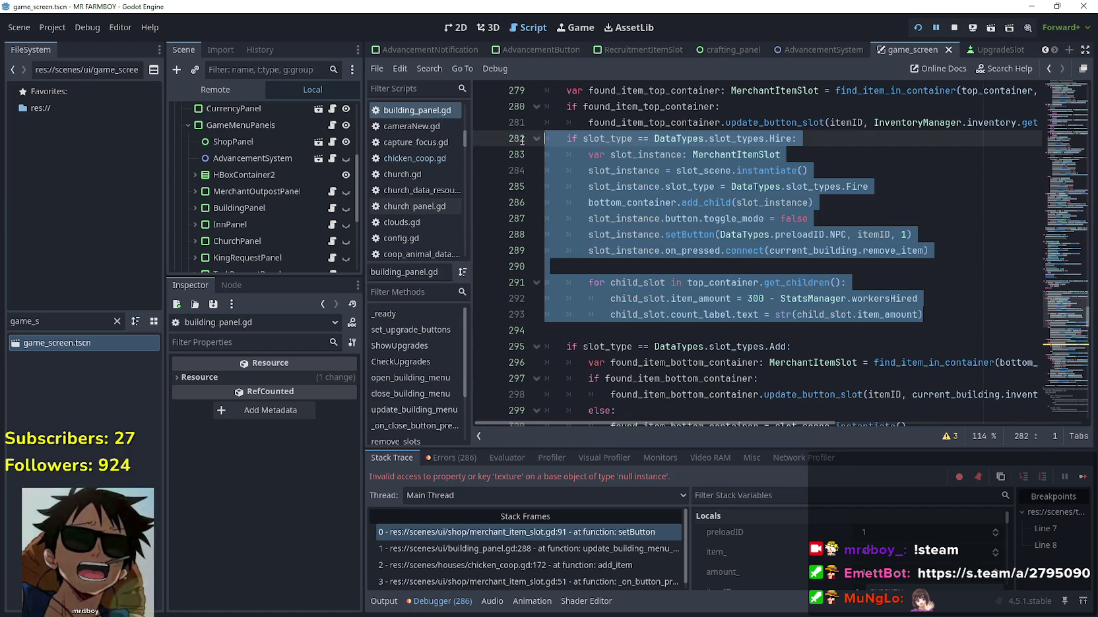
pyautogui.click(899, 329)
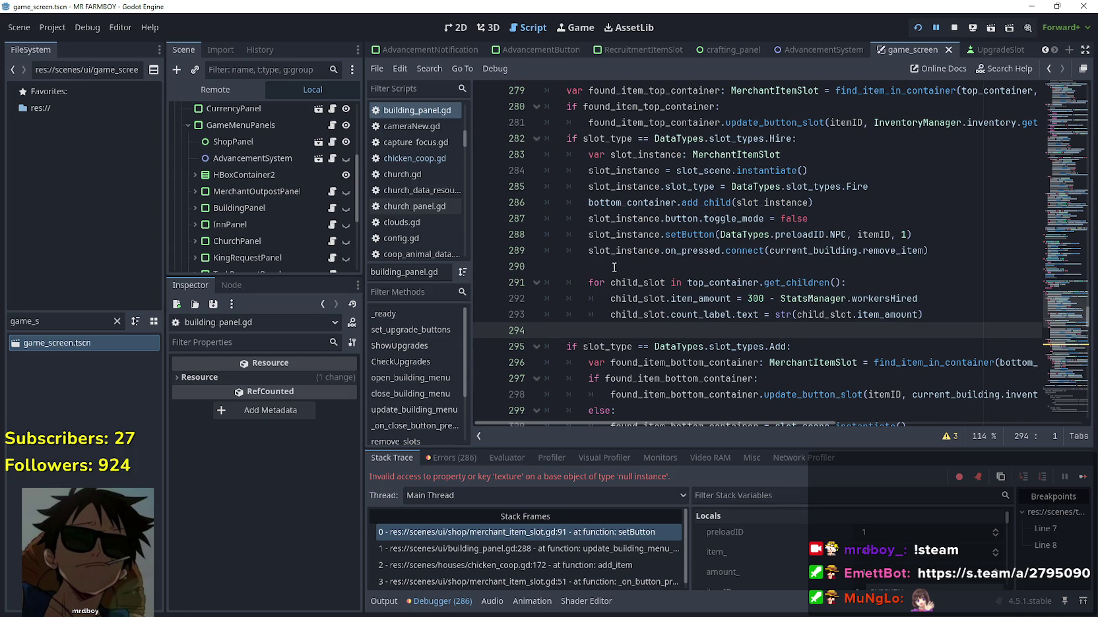
pyautogui.moveTo(847, 235); pyautogui.dragTo(721, 235)
pyautogui.click(938, 271)
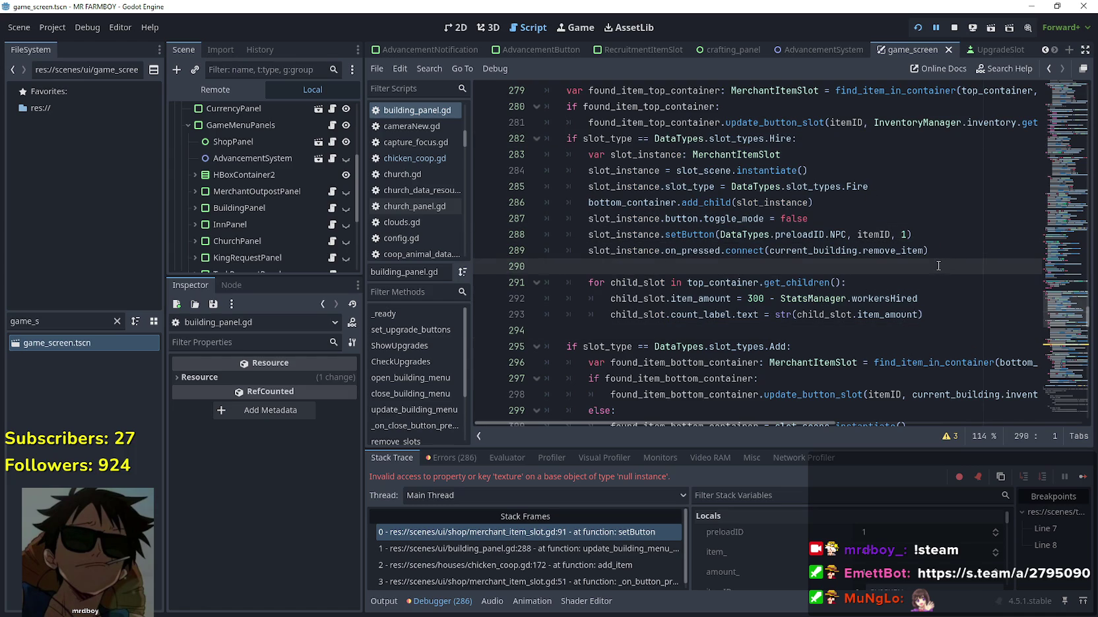
pyautogui.scroll(1, 938, 266)
pyautogui.doubleClick(781, 186)
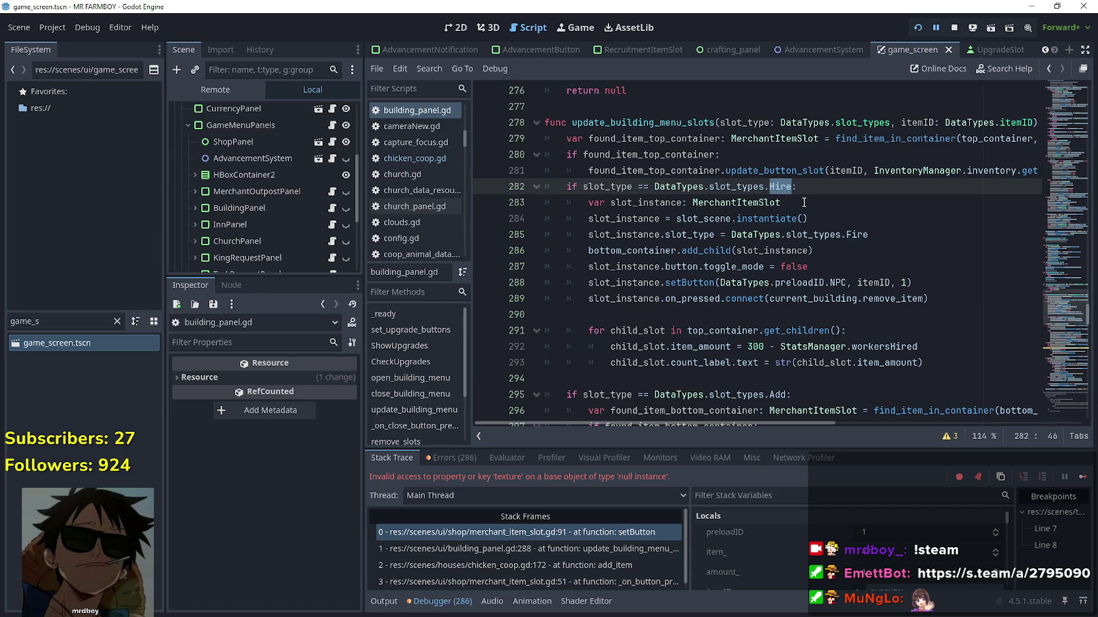
pyautogui.press('BackSpace')
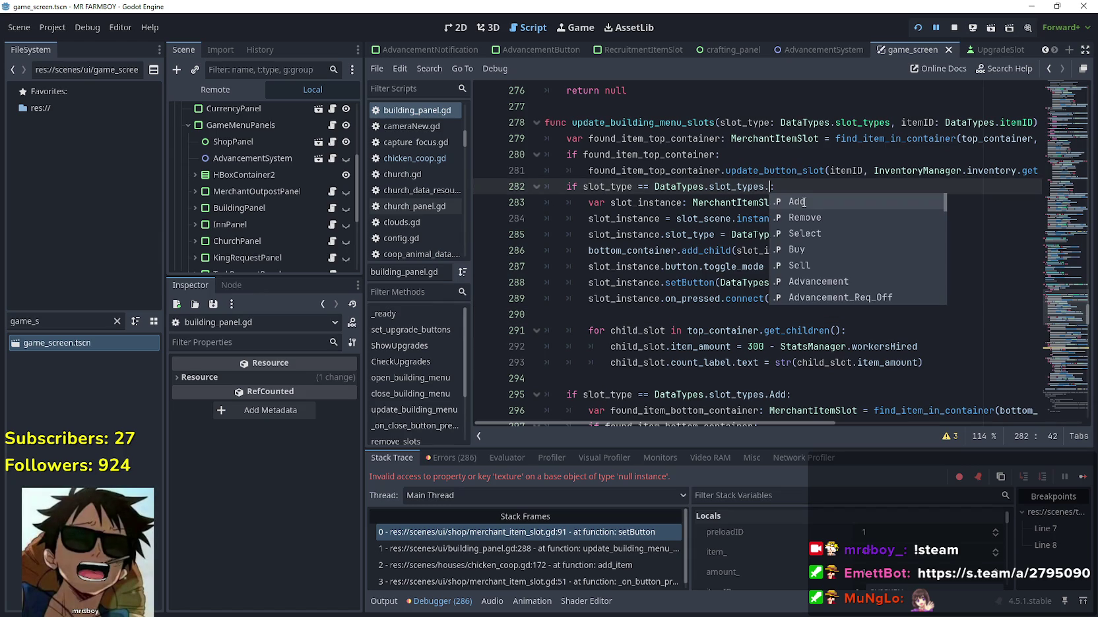
pyautogui.scroll(-2, 878, 245)
pyautogui.scroll(-10, 880, 242)
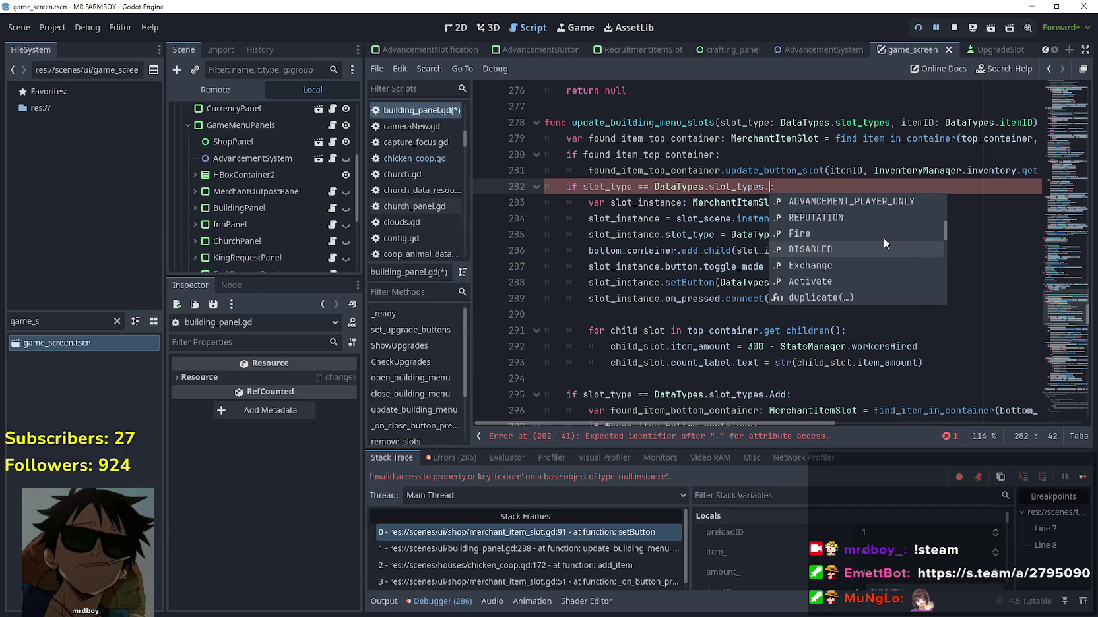
pyautogui.scroll(-4, 884, 237)
pyautogui.scroll(5, 884, 237)
pyautogui.scroll(5, 884, 235)
pyautogui.click(682, 267)
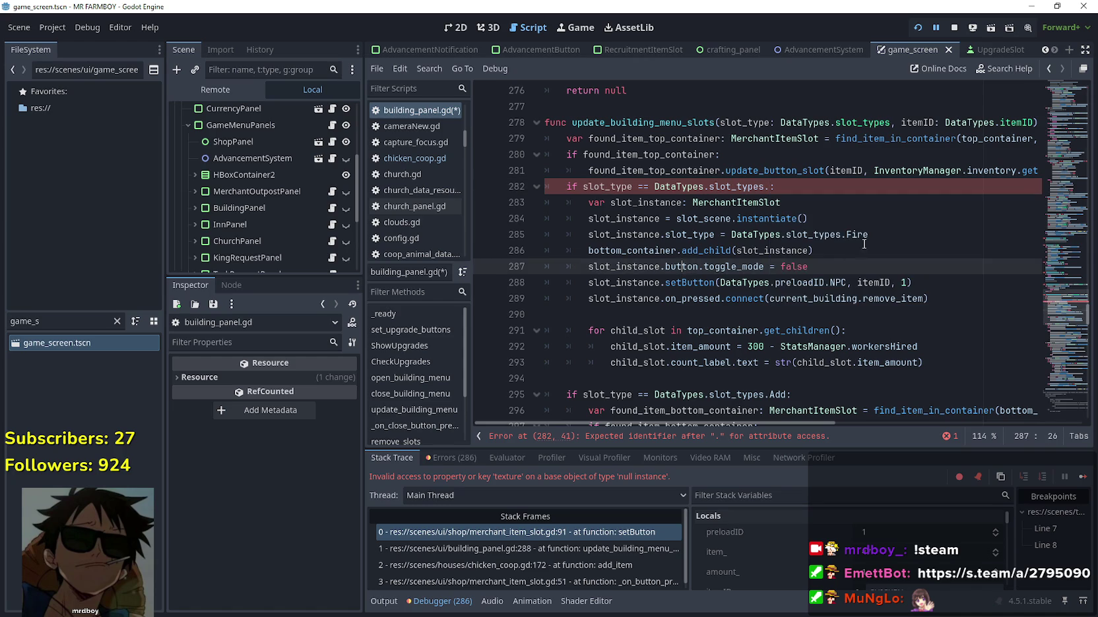
pyautogui.click(857, 235)
pyautogui.press('Up')
pyautogui.press('Up')
pyautogui.press('Up')
pyautogui.press('Left')
pyautogui.press('BackSpace')
pyautogui.click(868, 204)
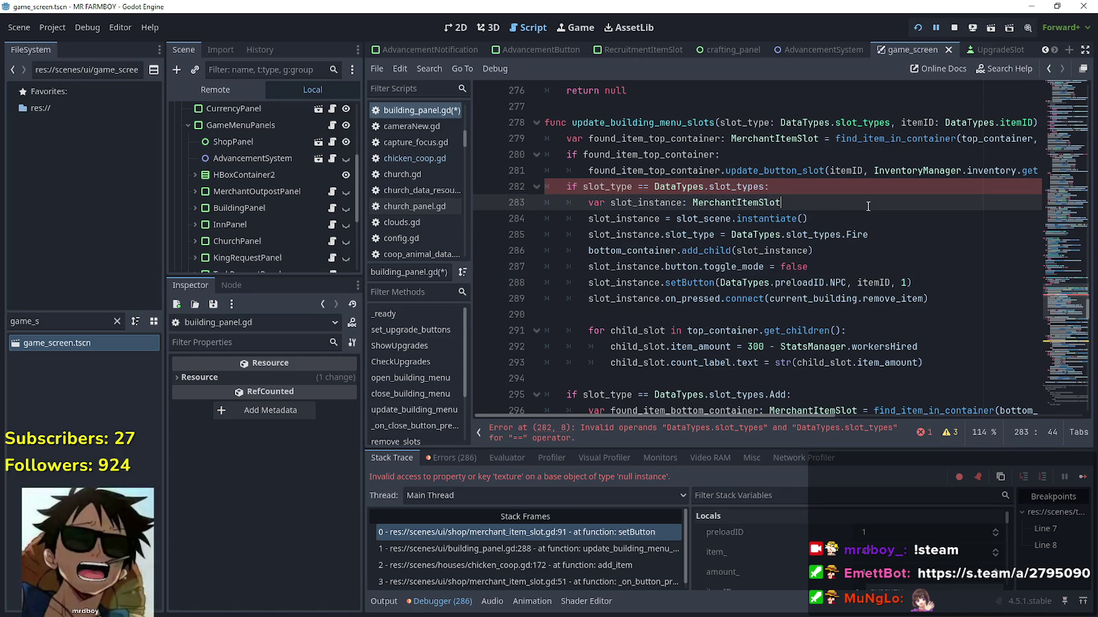
pyautogui.hotkey('ctrl', 'z')
pyautogui.click(851, 218)
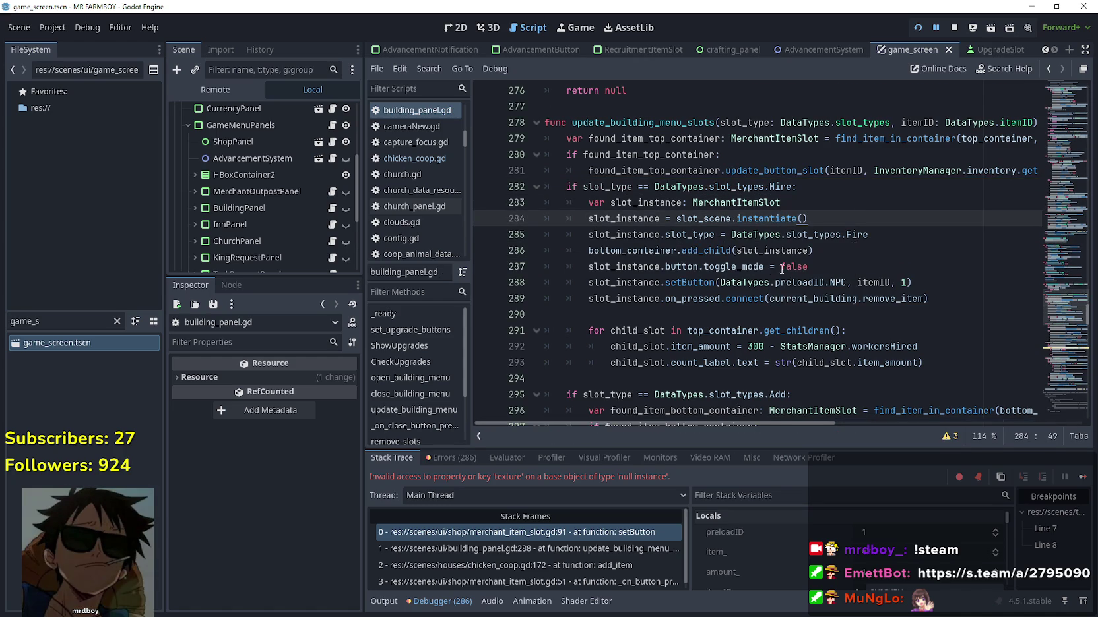
pyautogui.scroll(-1, 800, 262)
pyautogui.doubleClick(746, 279)
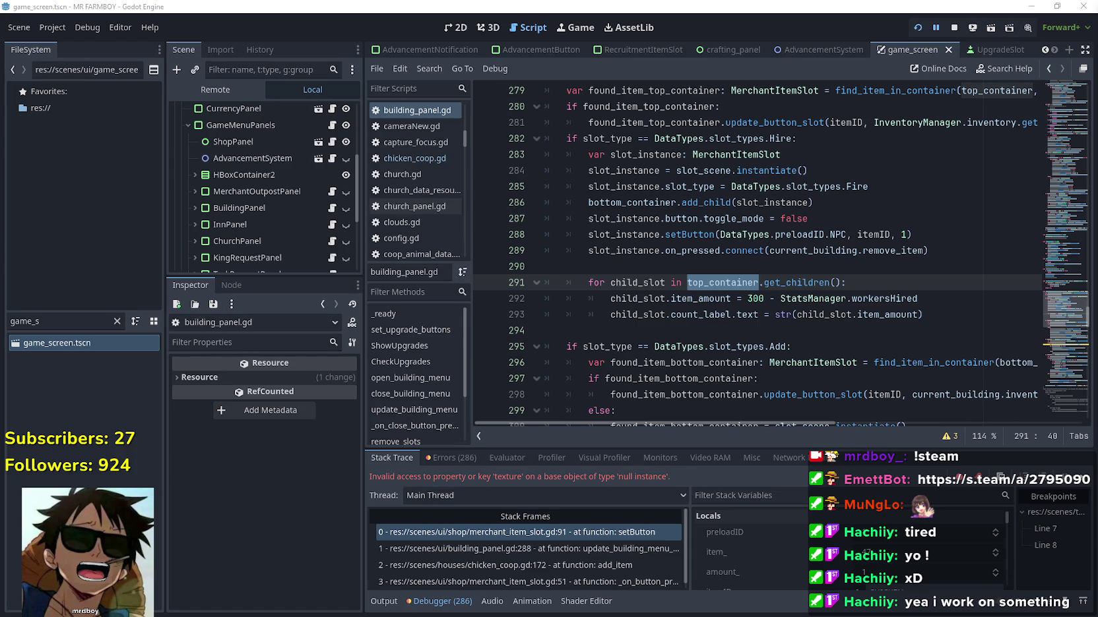
pyautogui.click(756, 271)
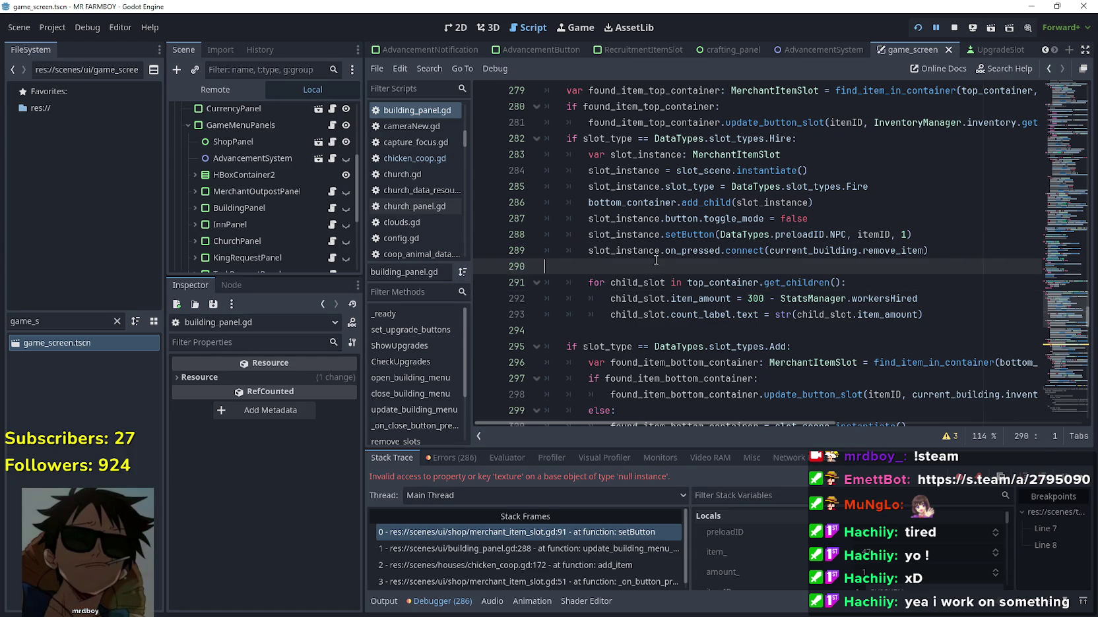
pyautogui.scroll(3, 756, 276)
pyautogui.scroll(-4, 732, 272)
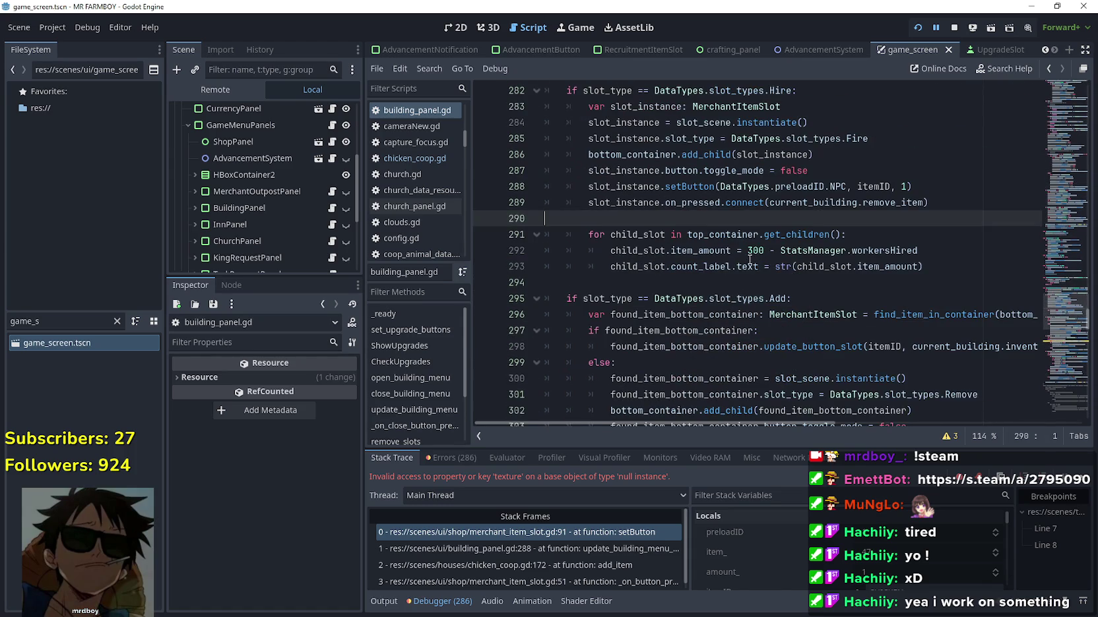
pyautogui.click(716, 298)
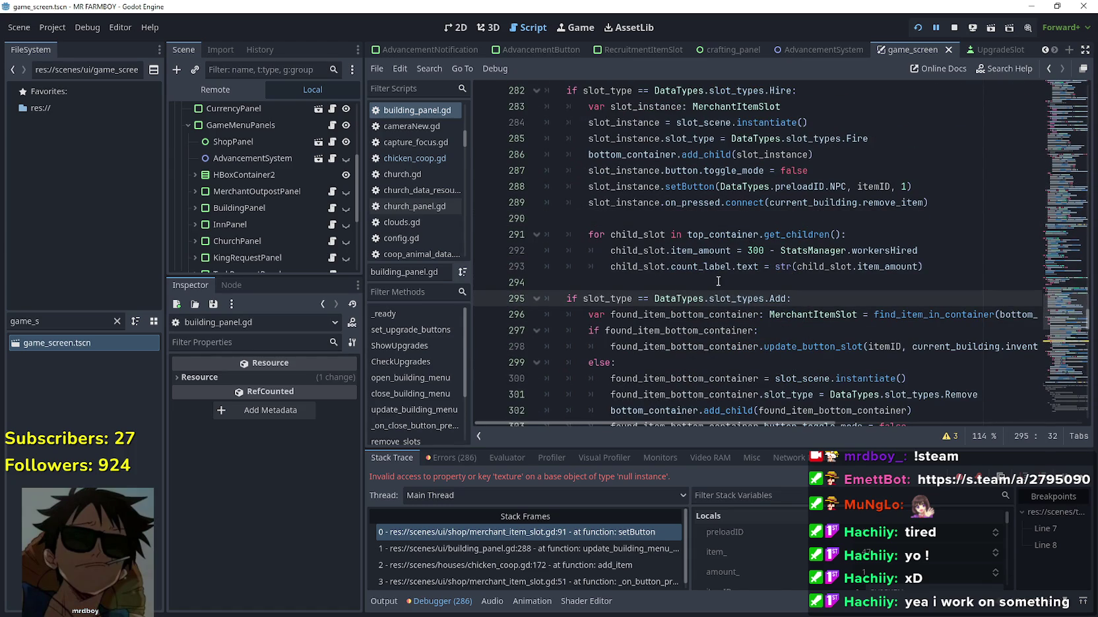
pyautogui.click(717, 283)
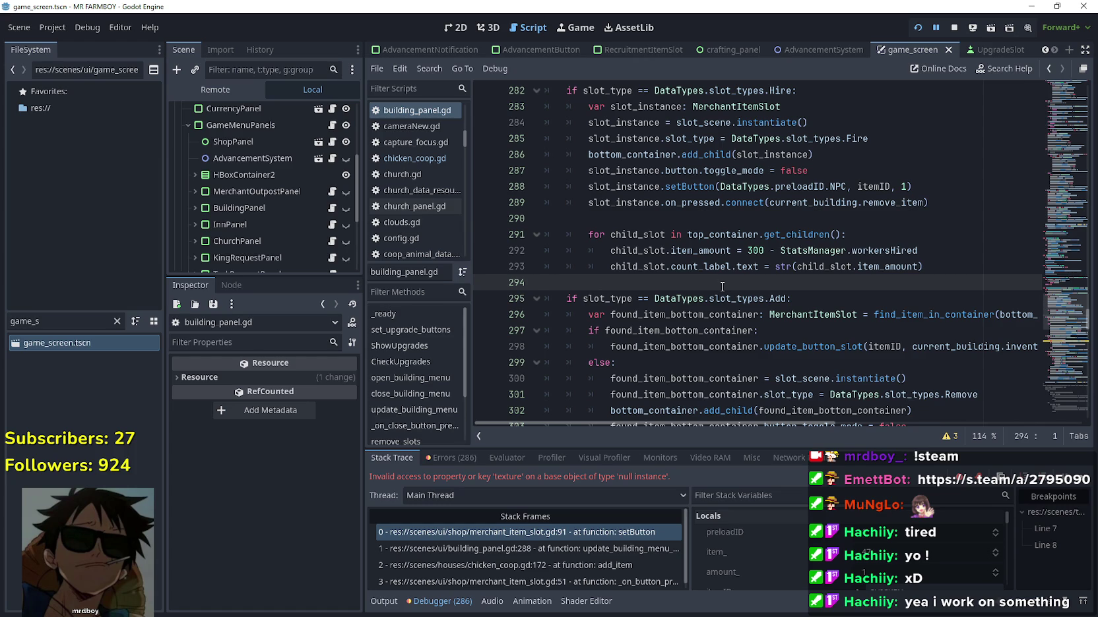
pyautogui.scroll(-3, 722, 287)
pyautogui.click(737, 281)
pyautogui.scroll(-1, 812, 306)
pyautogui.click(807, 286)
pyautogui.scroll(4, 808, 290)
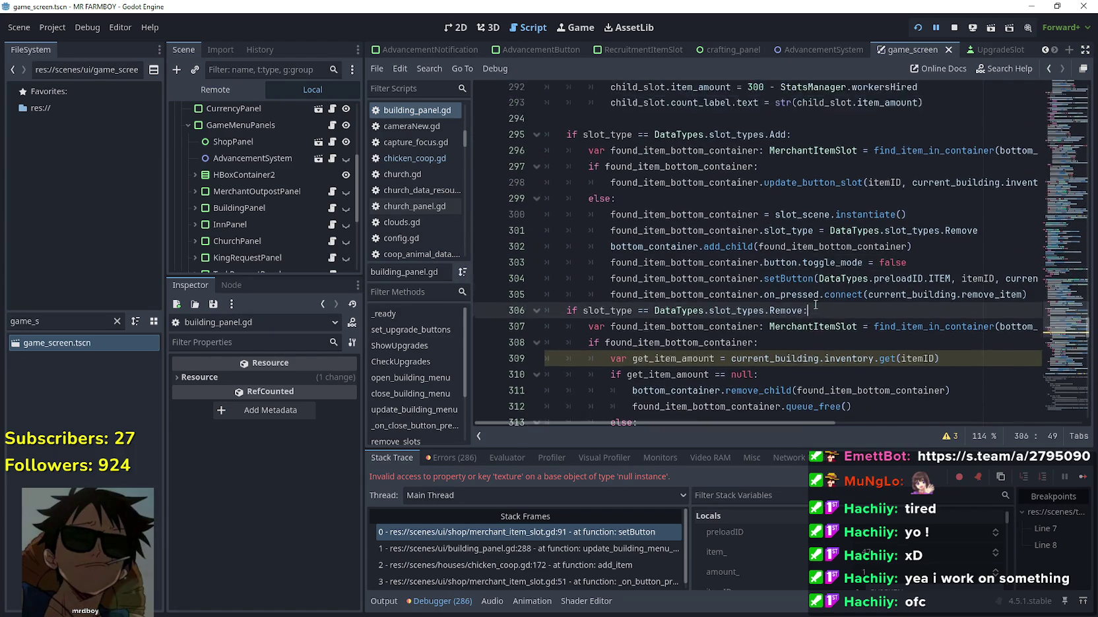
pyautogui.click(592, 274)
pyautogui.scroll(2, 819, 245)
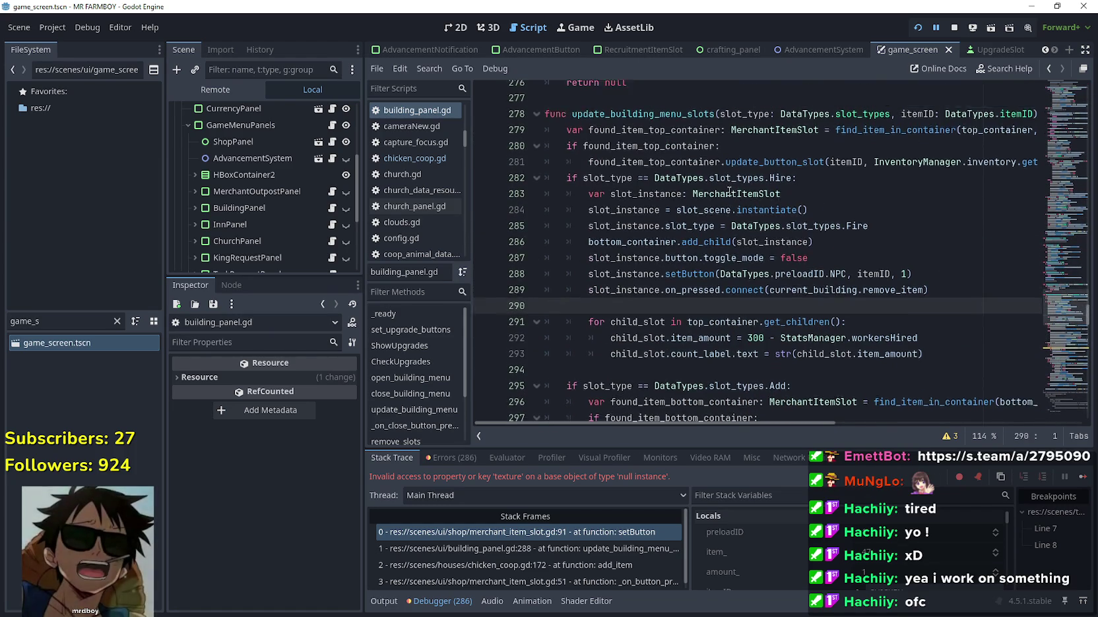
pyautogui.moveTo(819, 246); pyautogui.dragTo(475, 247)
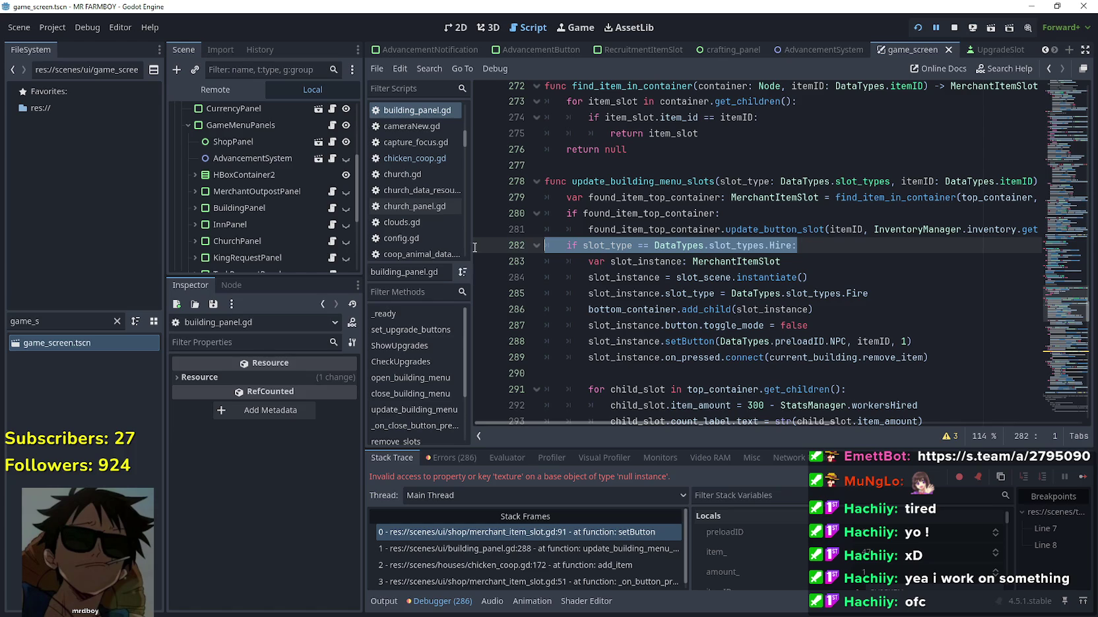
pyautogui.click(823, 248)
pyautogui.scroll(-3, 823, 248)
pyautogui.click(808, 232)
pyautogui.scroll(4, 809, 232)
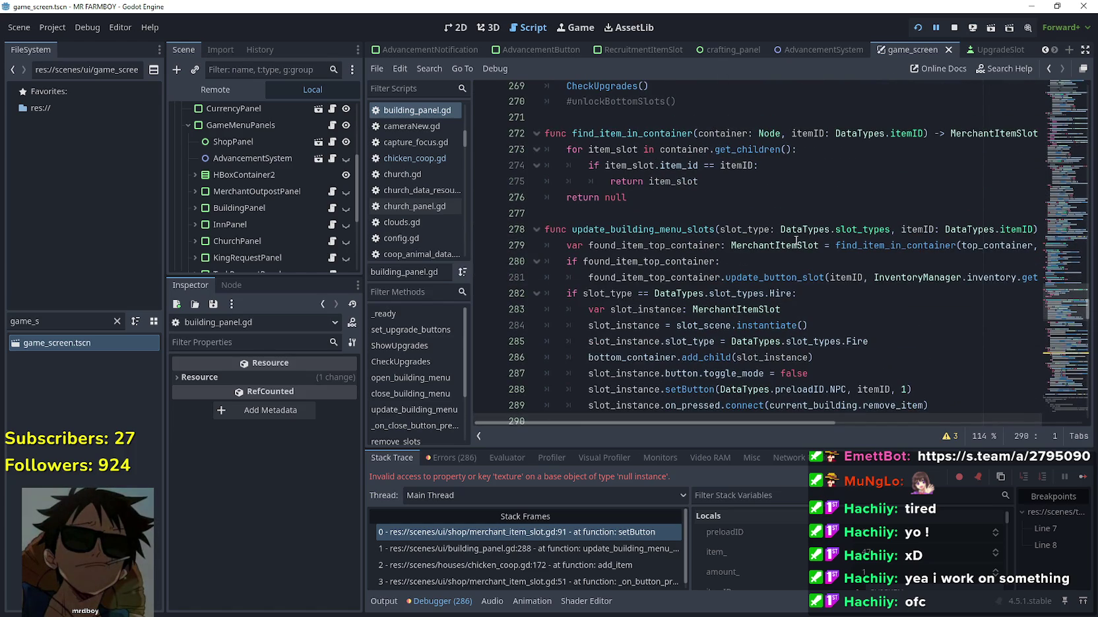
pyautogui.scroll(-2, 796, 240)
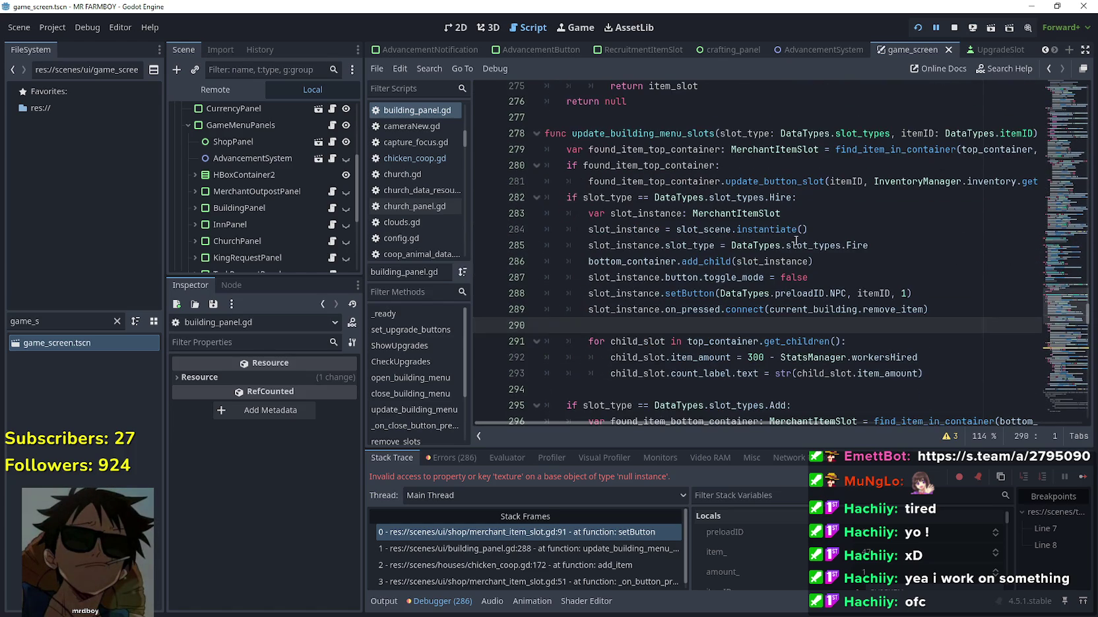
pyautogui.click(858, 247)
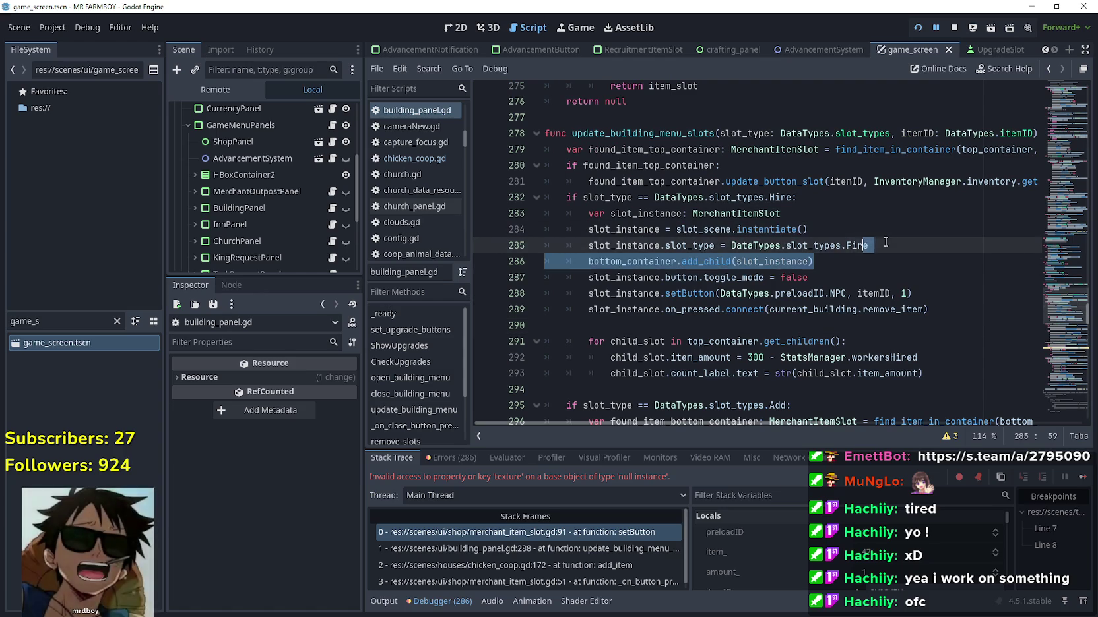
pyautogui.moveTo(917, 246); pyautogui.dragTo(667, 245)
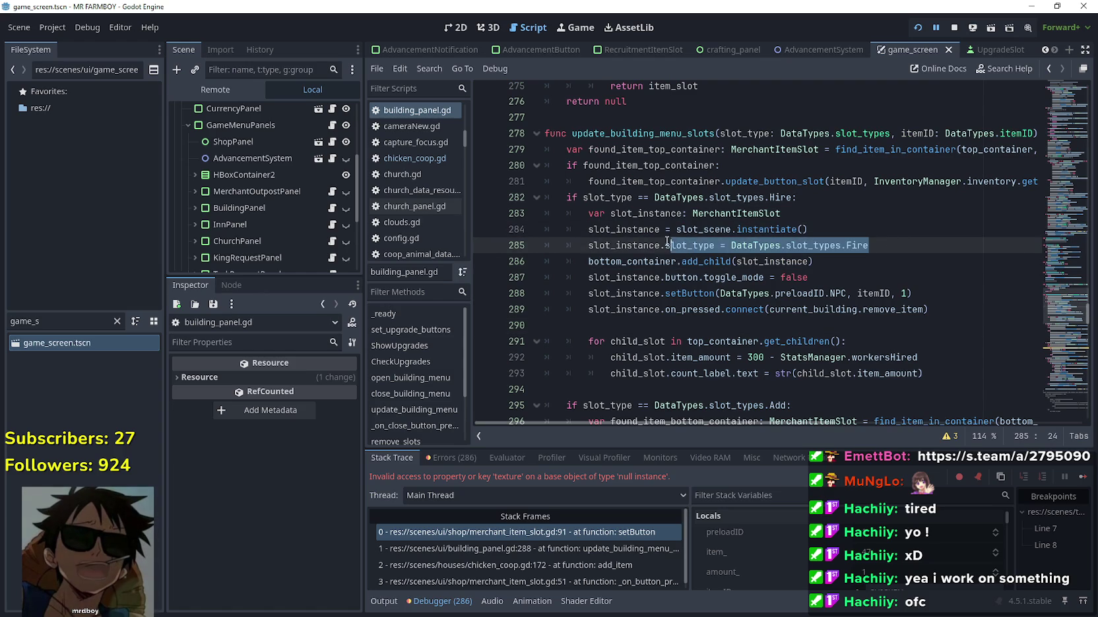
pyautogui.click(932, 293)
pyautogui.click(921, 279)
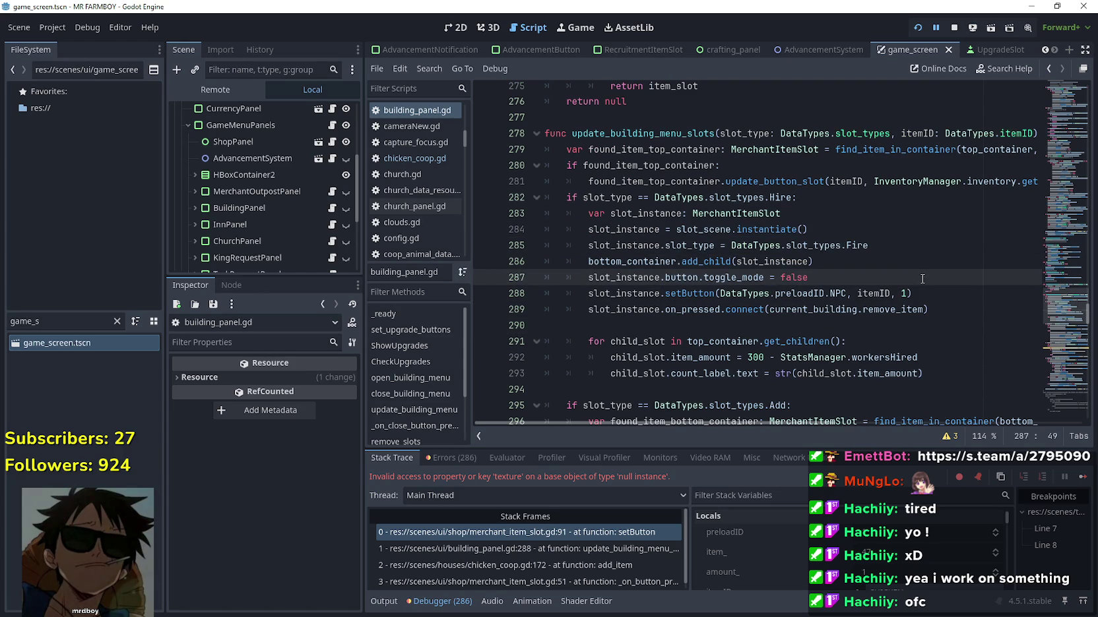
pyautogui.press('Return')
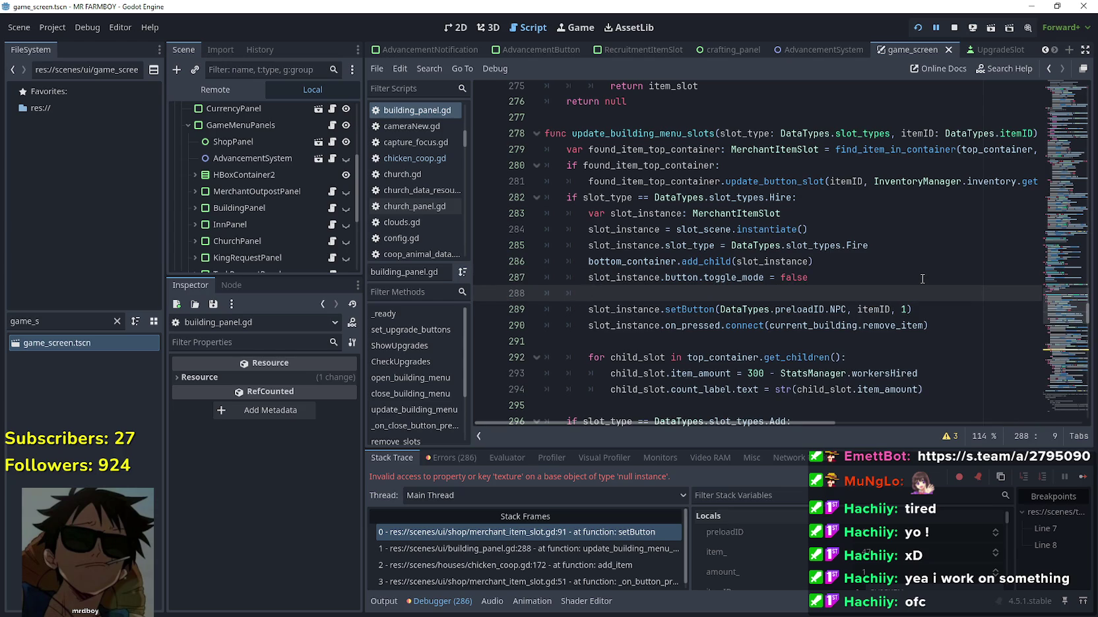
# Start line 288 with 'if current_building.buildData.building_type', pasting the expression from line 119
pyautogui.write('if ')
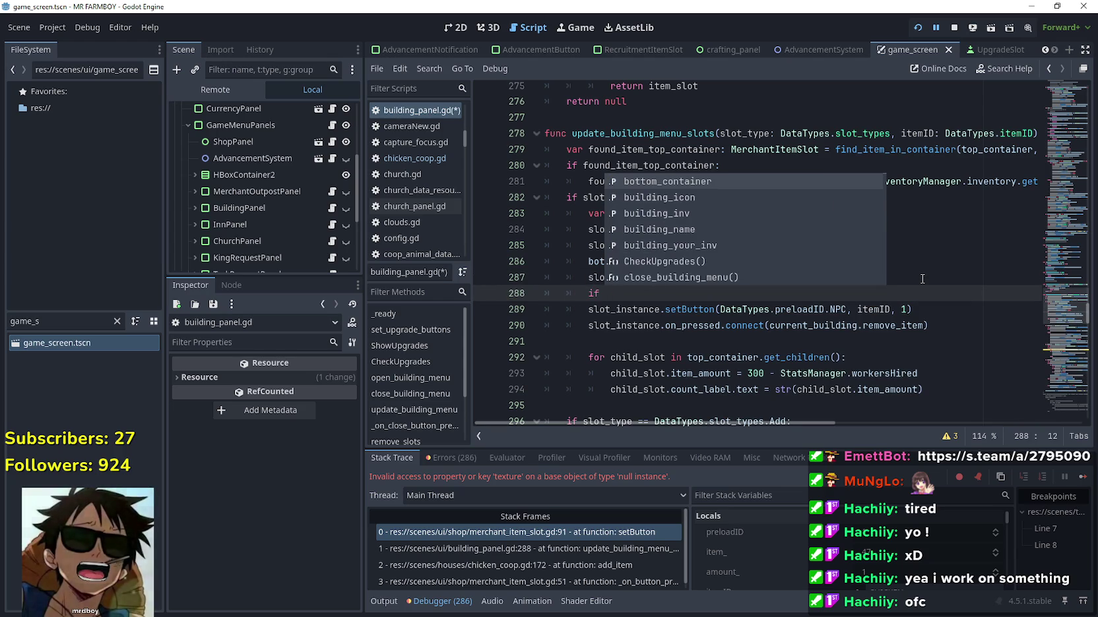
pyautogui.write('current_building')
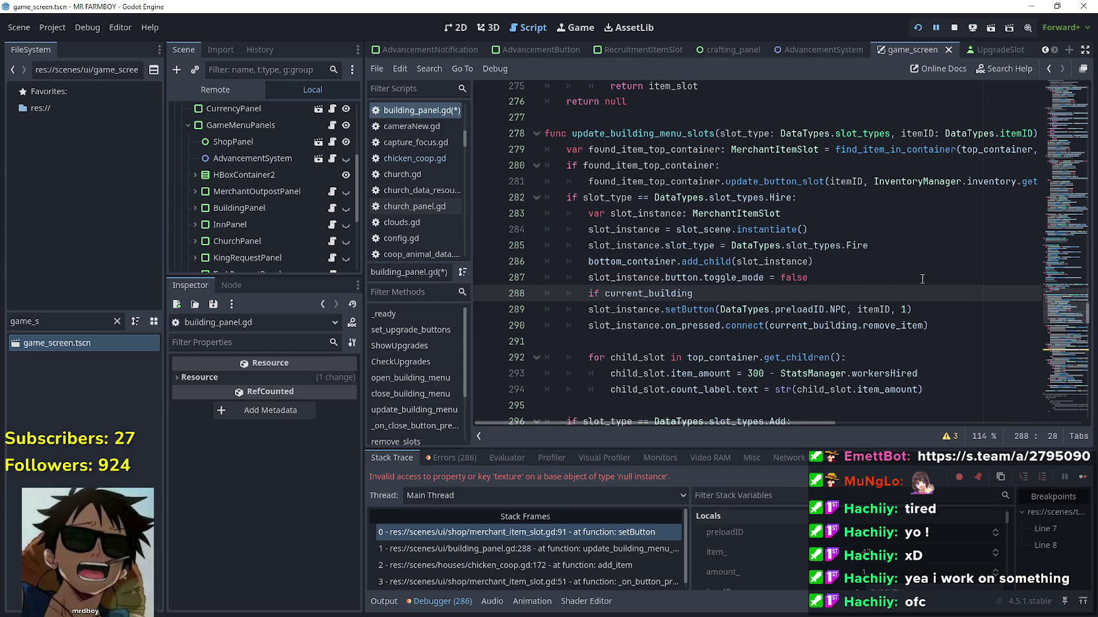
pyautogui.write('.bu')
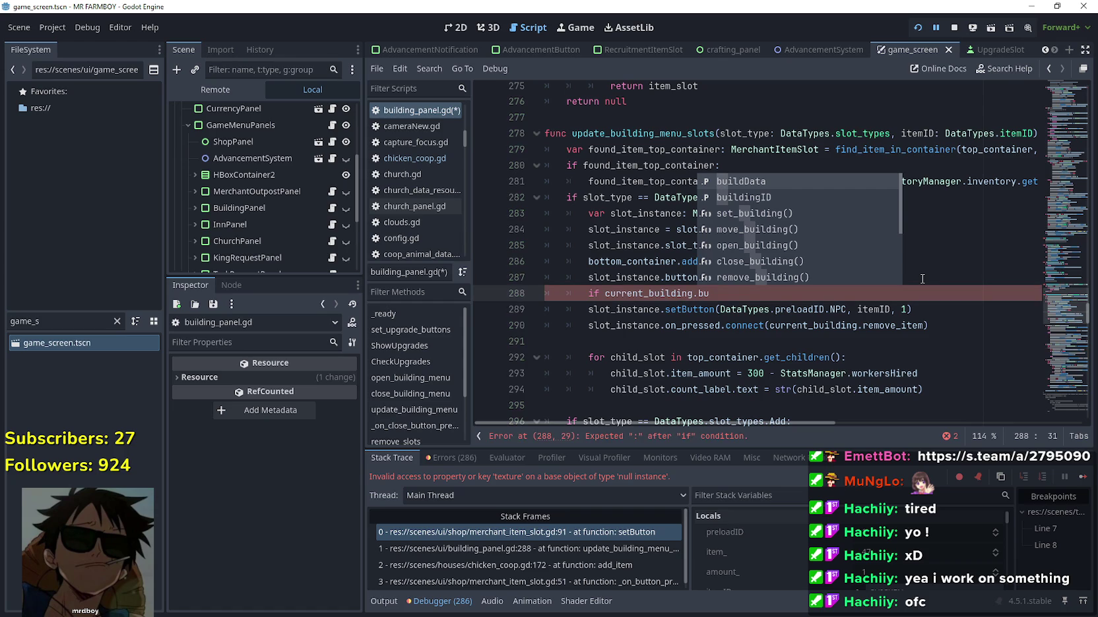
pyautogui.write('ildin')
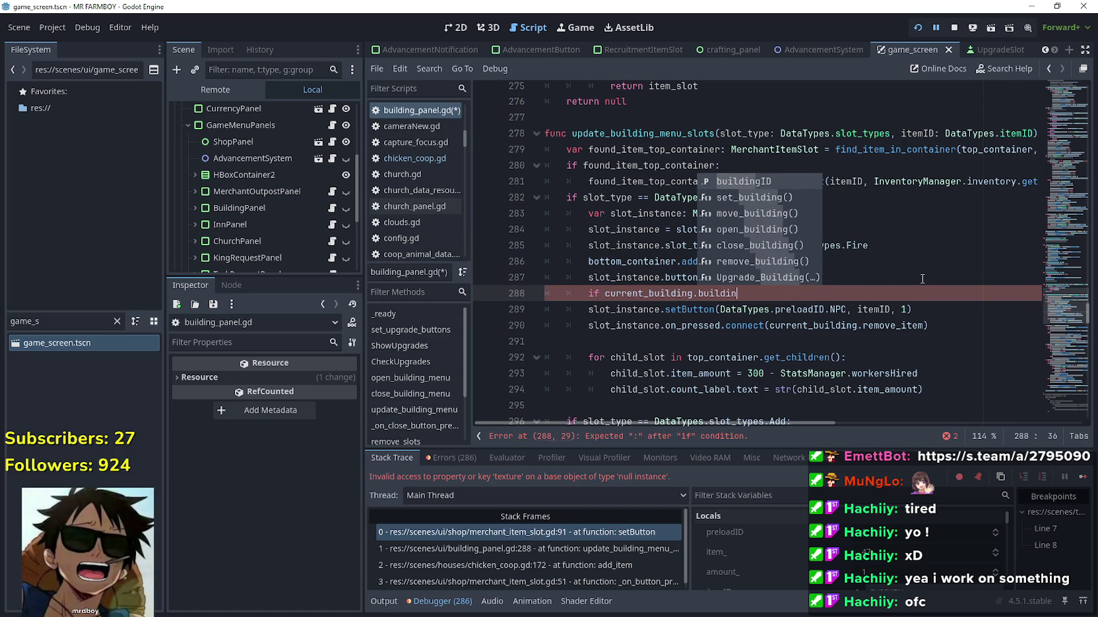
pyautogui.click(922, 278)
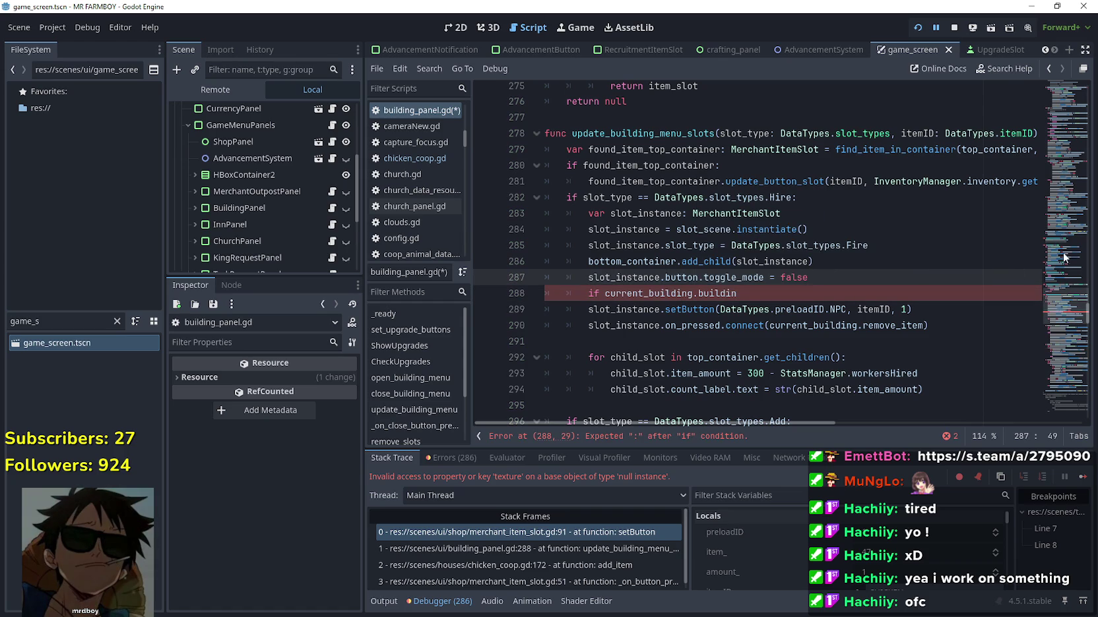
pyautogui.moveTo(1056, 303); pyautogui.dragTo(1043, 158)
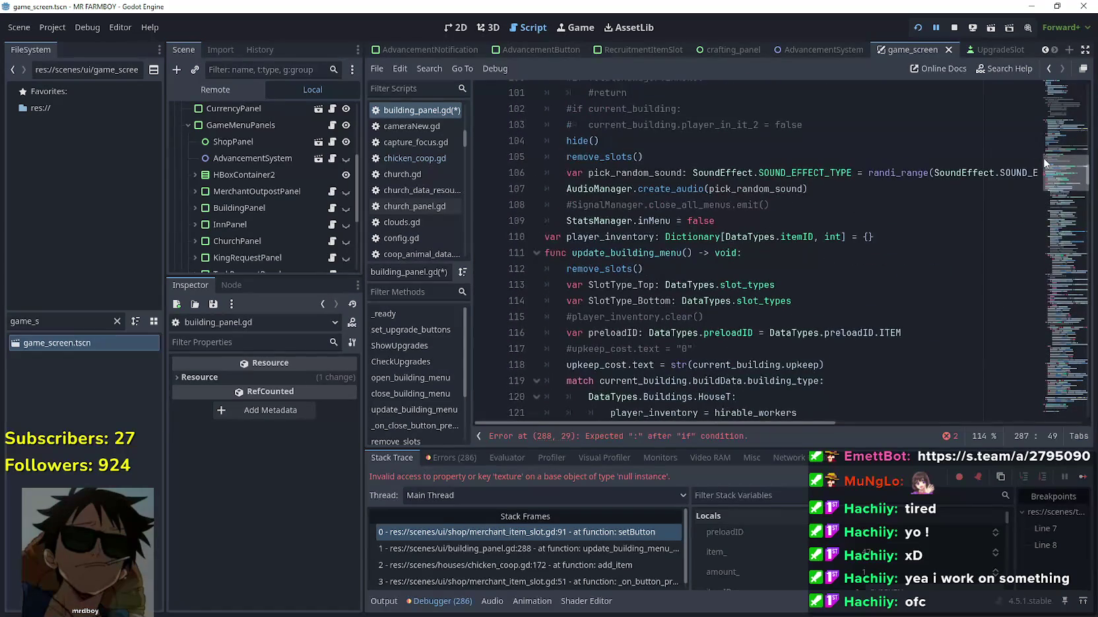
pyautogui.moveTo(598, 381)
pyautogui.mouseDown()
pyautogui.moveTo(820, 380)
pyautogui.moveTo(598, 381)
pyautogui.mouseUp()
pyautogui.click(659, 436)
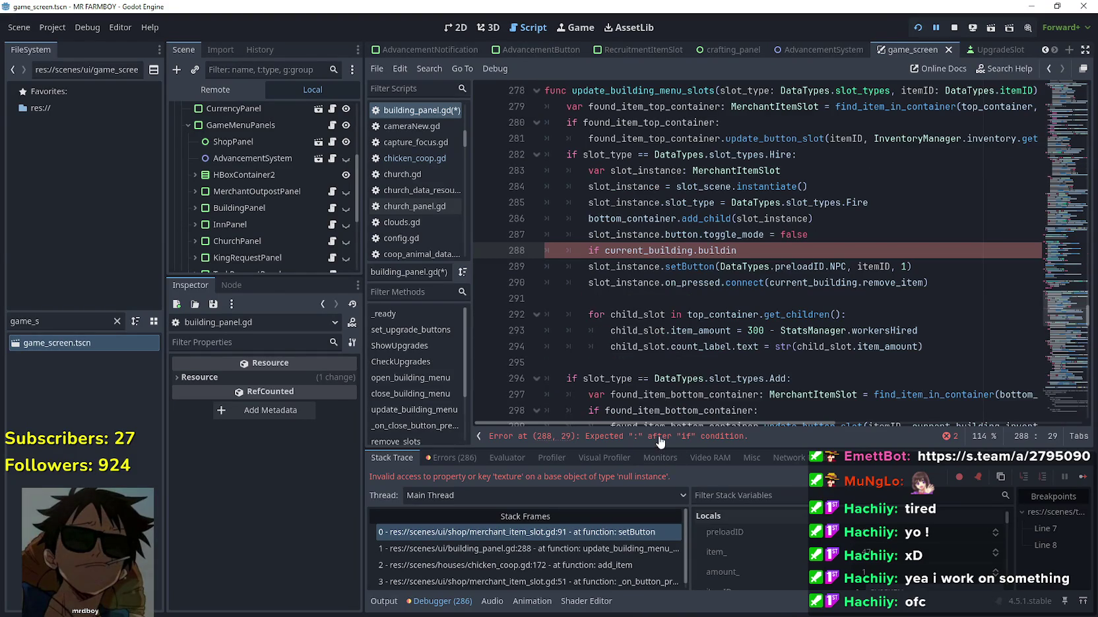
pyautogui.moveTo(728, 251); pyautogui.dragTo(677, 251)
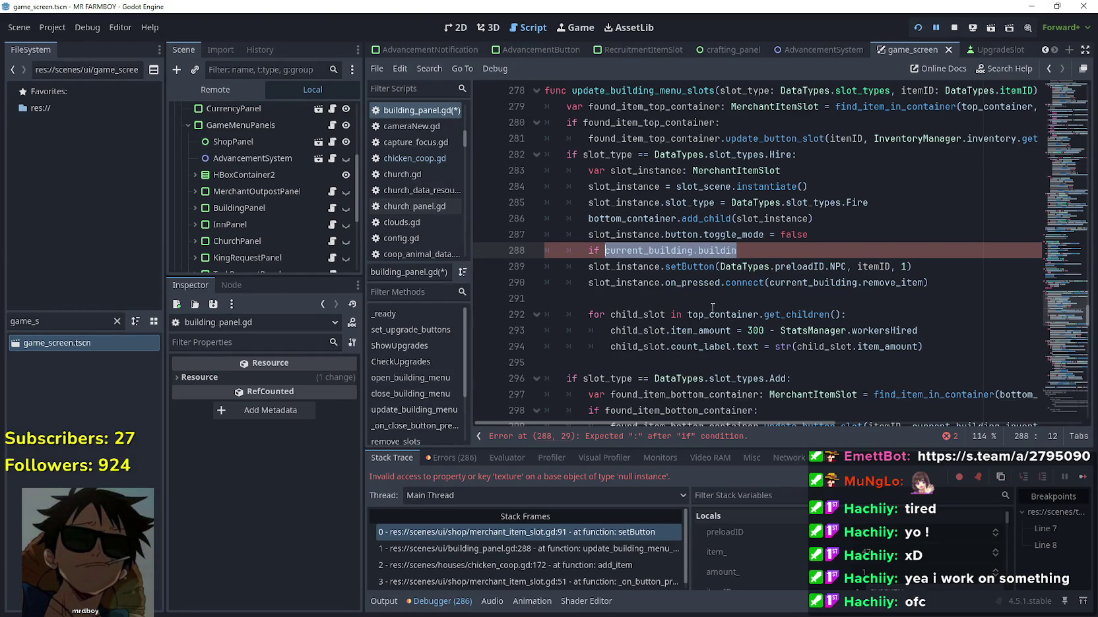
pyautogui.write('current_building.buildData.building_type')
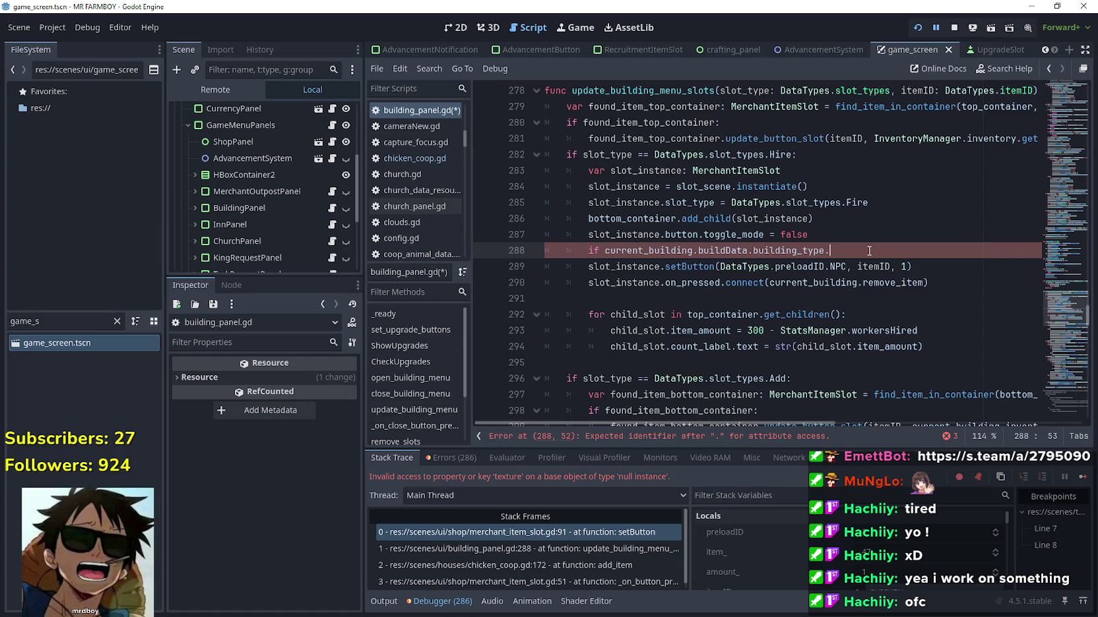
# Complete the comparison with == DataTypes.slot_types using autocomplete
pyautogui.write('build')
pyautogui.press('BackSpace')
pyautogui.press('BackSpace')
pyautogui.press('BackSpace')
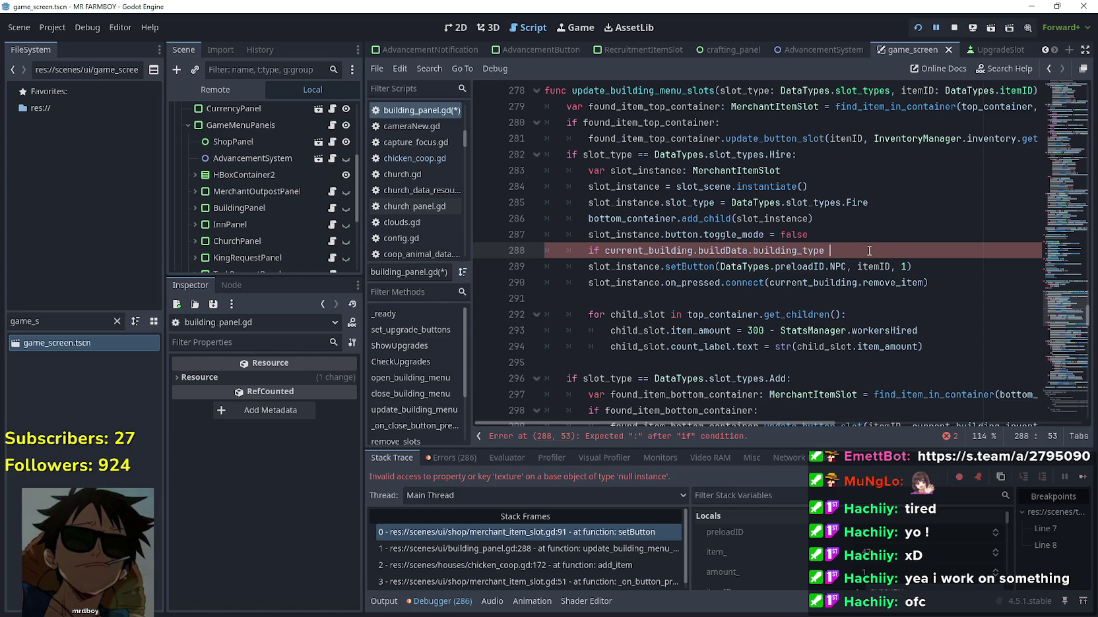
pyautogui.write('Data')
pyautogui.press('Return')
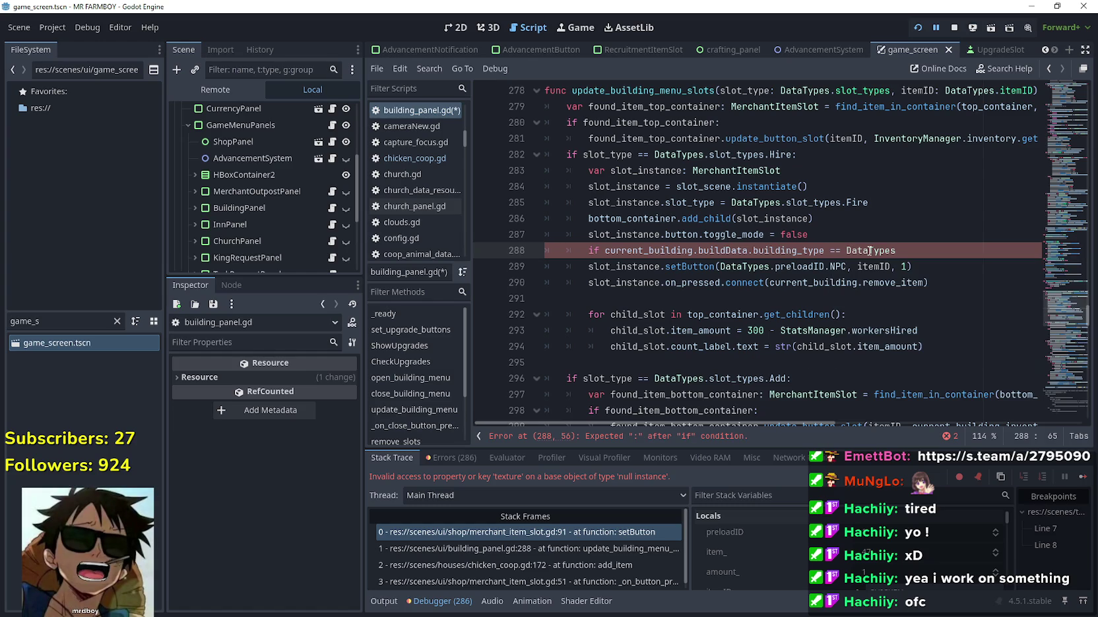
pyautogui.write('.sl')
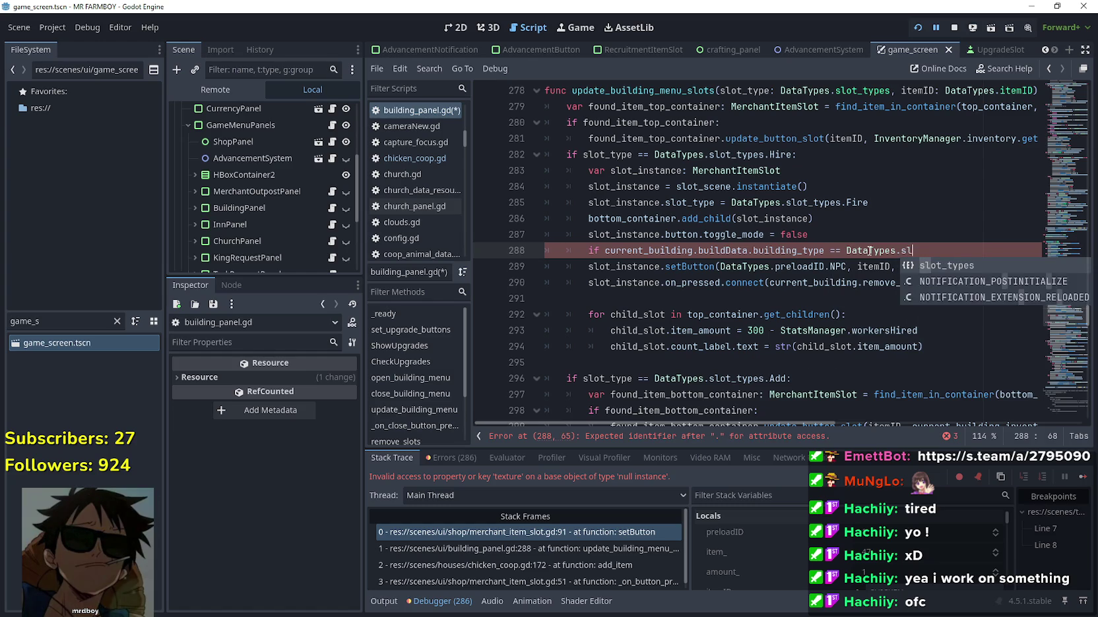
pyautogui.press('Return')
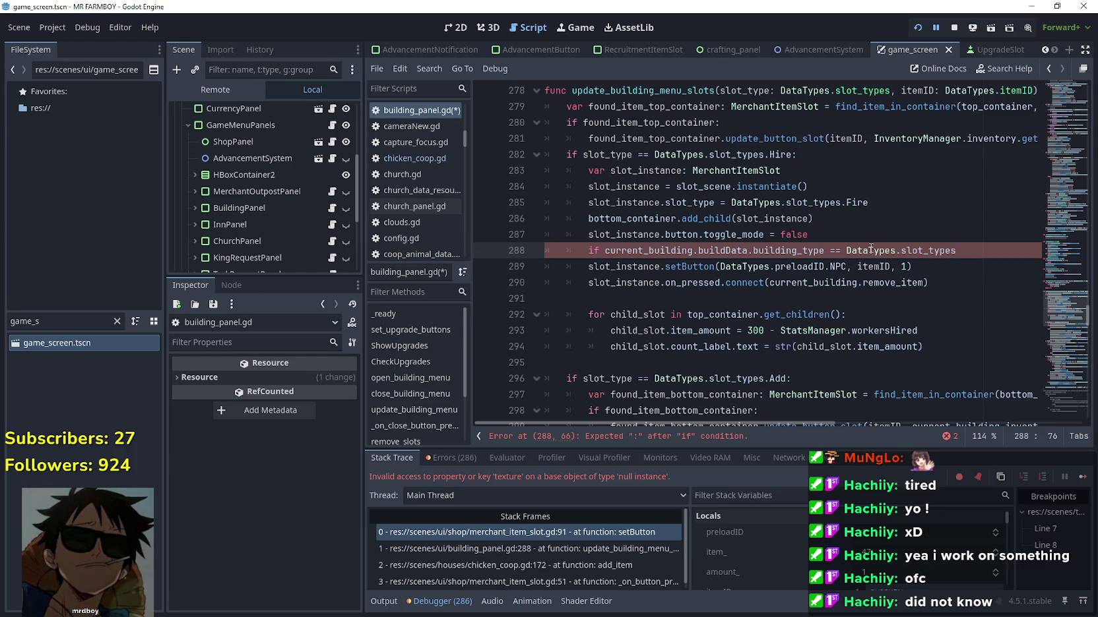
pyautogui.moveTo(1045, 297); pyautogui.dragTo(1052, 177)
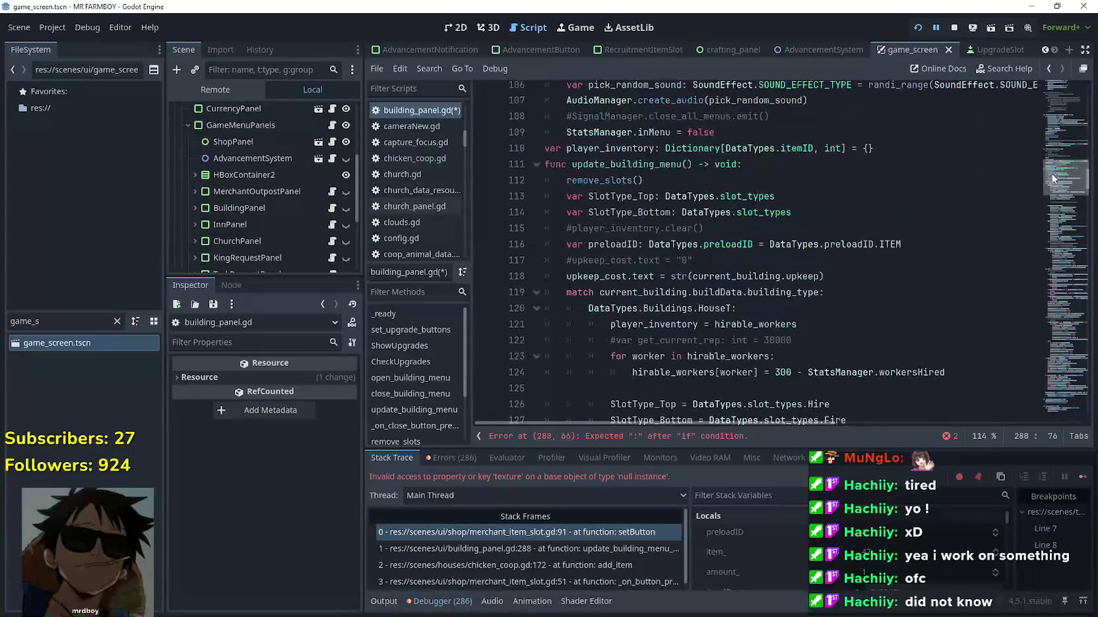
# Replace DataTypes.slot_types in the line 288 condition with DataTypes.Buildings.HouseT
pyautogui.moveTo(700, 308); pyautogui.dragTo(631, 300)
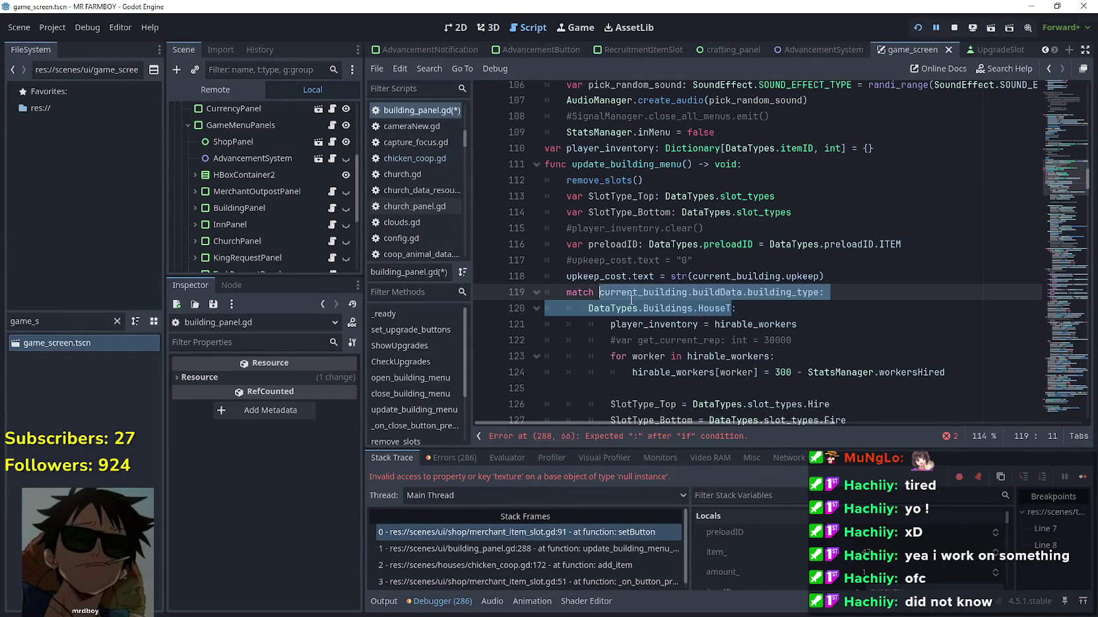
pyautogui.click(688, 436)
pyautogui.hotkey('ctrl', 'shift', 'Left')
pyautogui.hotkey('ctrl', 'shift', 'Left')
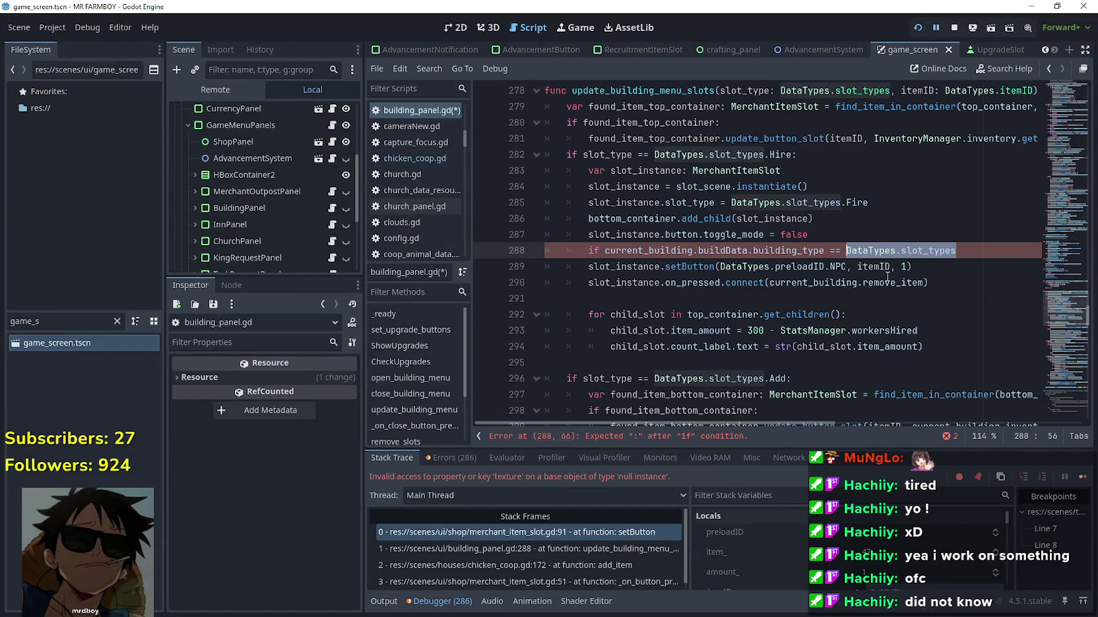
pyautogui.write('DataTypes.Buildings.HouseT')
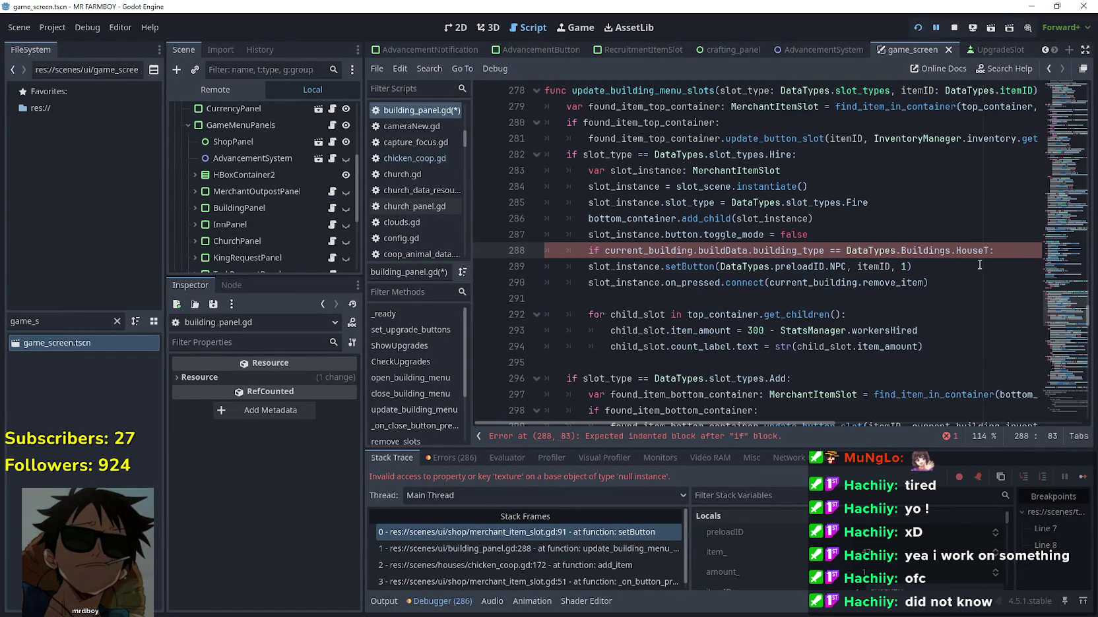
# Indent the NPC setButton call under the HouseT check and add an else: branch after it
pyautogui.click(589, 267)
pyautogui.press('Tab')
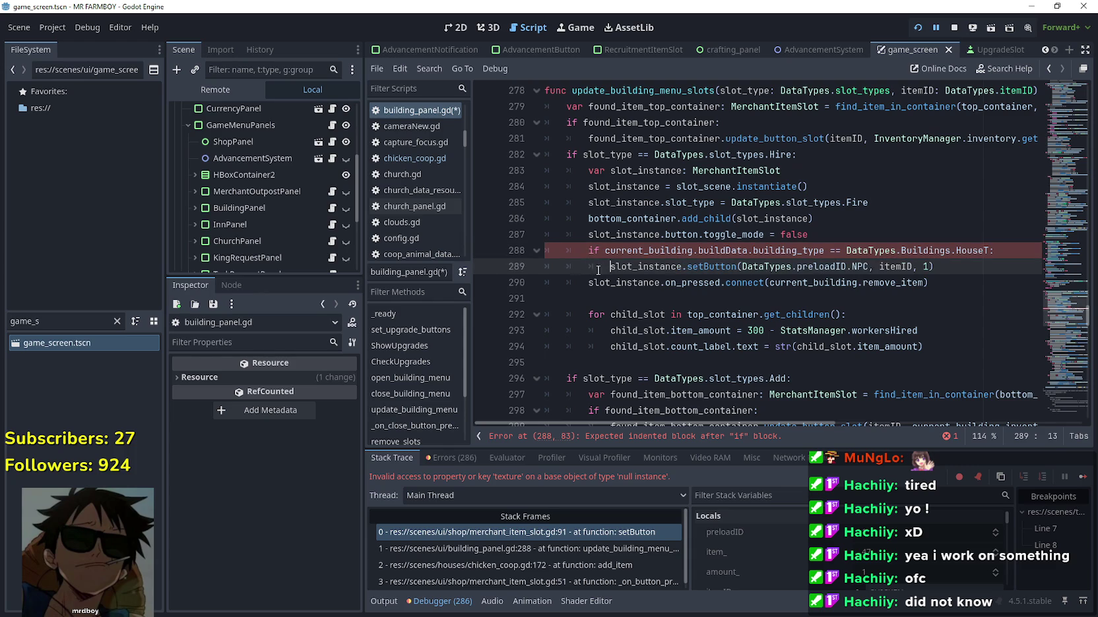
pyautogui.click(970, 265)
pyautogui.press('Return')
pyautogui.press('BackSpace')
pyautogui.write('else:')
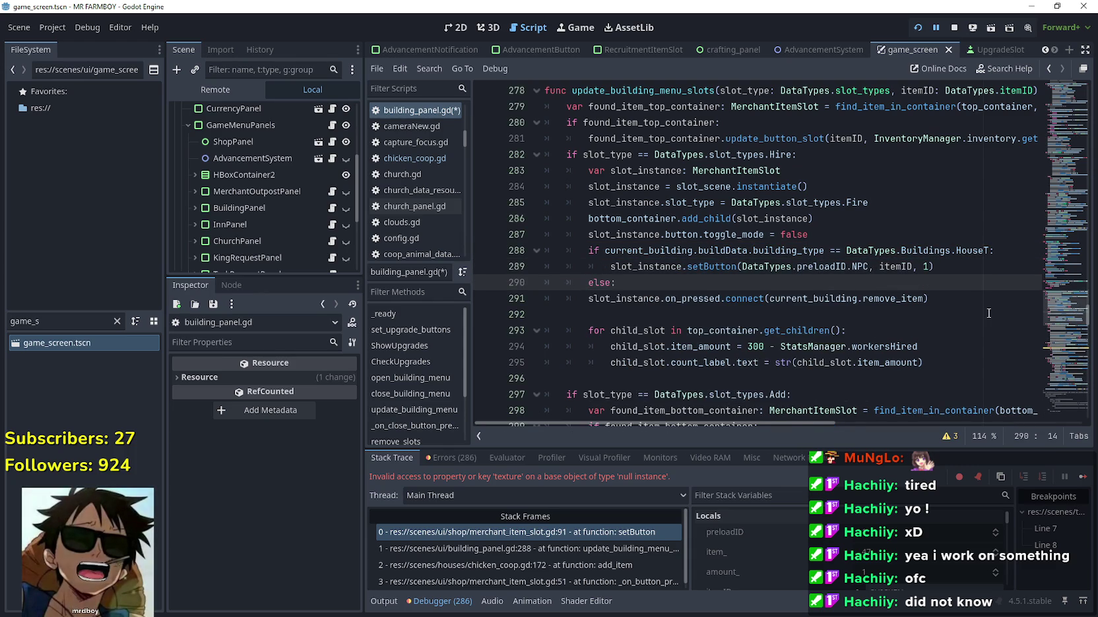
pyautogui.press('Return')
# Copy the setButton call into the else body and change its NPC argument to ITEM
pyautogui.moveTo(958, 266); pyautogui.dragTo(611, 267)
pyautogui.hotkey('ctrl', 'c')
pyautogui.click(865, 304)
pyautogui.hotkey('ctrl', 'v')
pyautogui.doubleClick(856, 300)
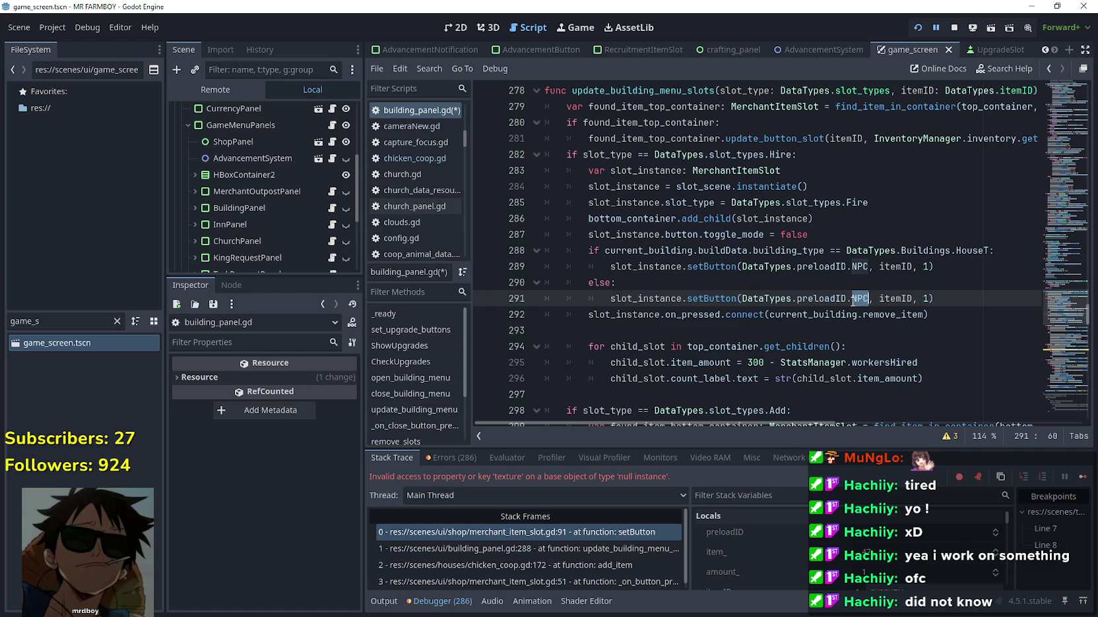
pyautogui.write('Item')
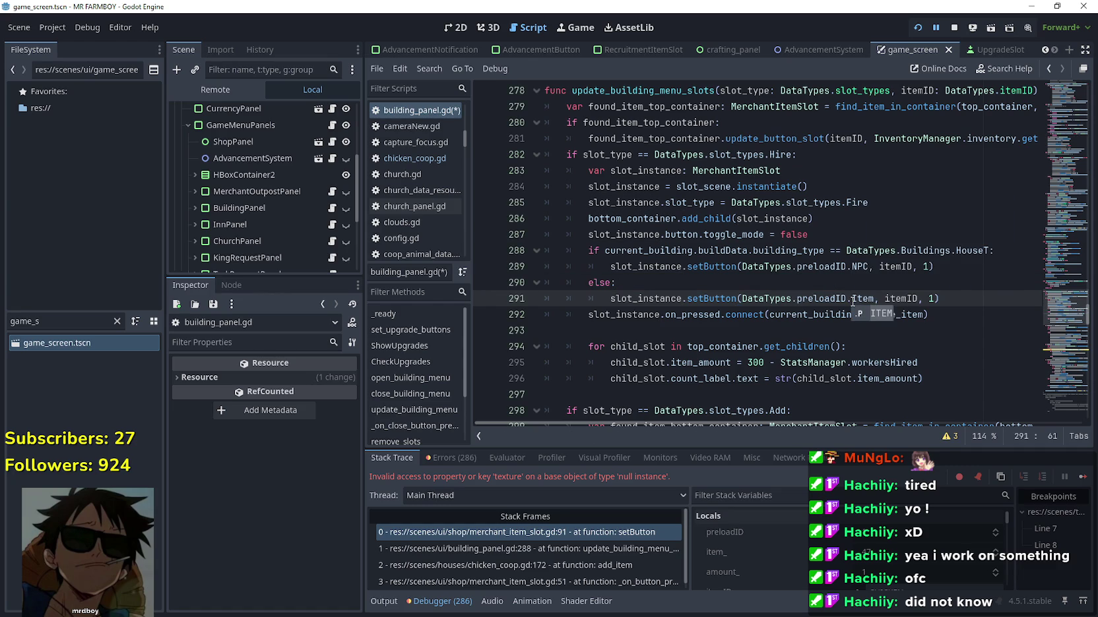
pyautogui.press('Return')
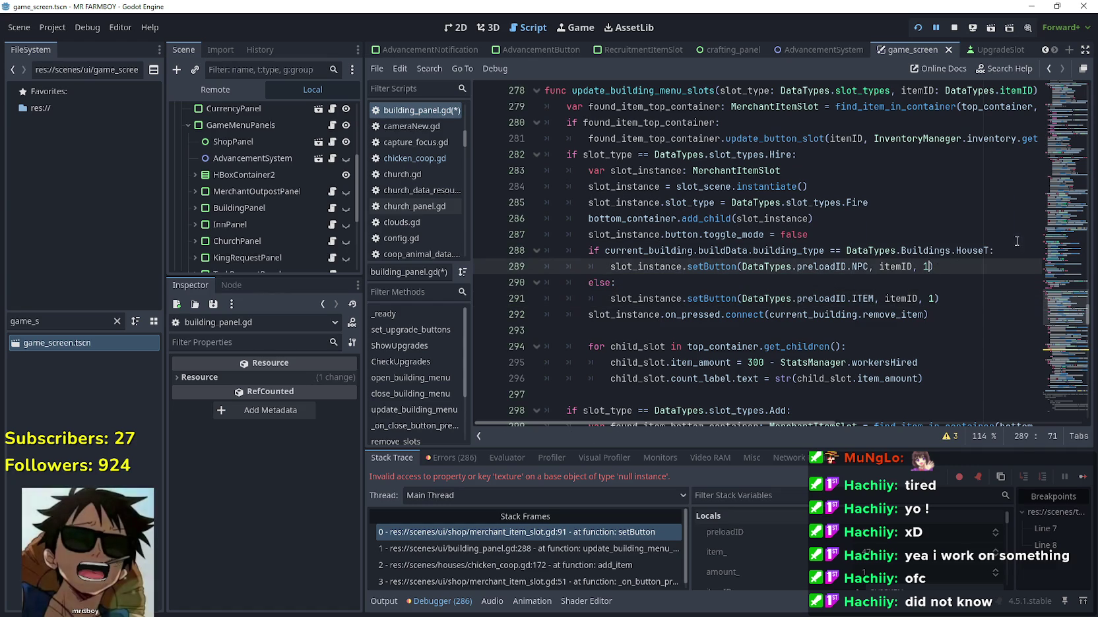
# Select the HouseT condition on line 288 and move down to the blank line above the slot loop
pyautogui.moveTo(643, 251); pyautogui.dragTo(732, 251)
pyautogui.click(639, 250)
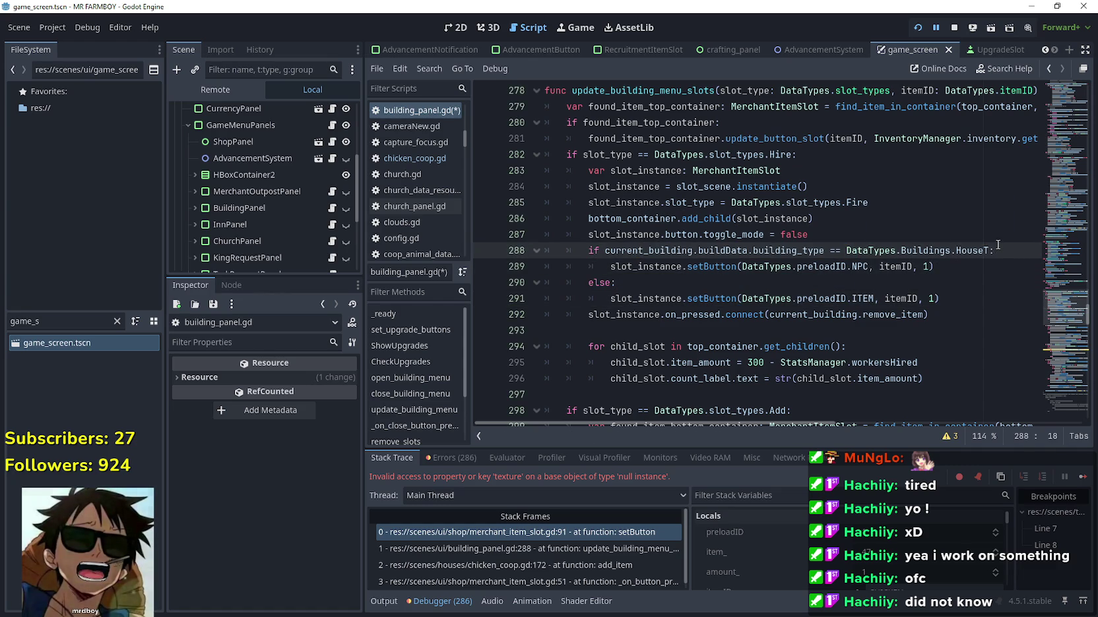
pyautogui.moveTo(998, 251); pyautogui.dragTo(581, 252)
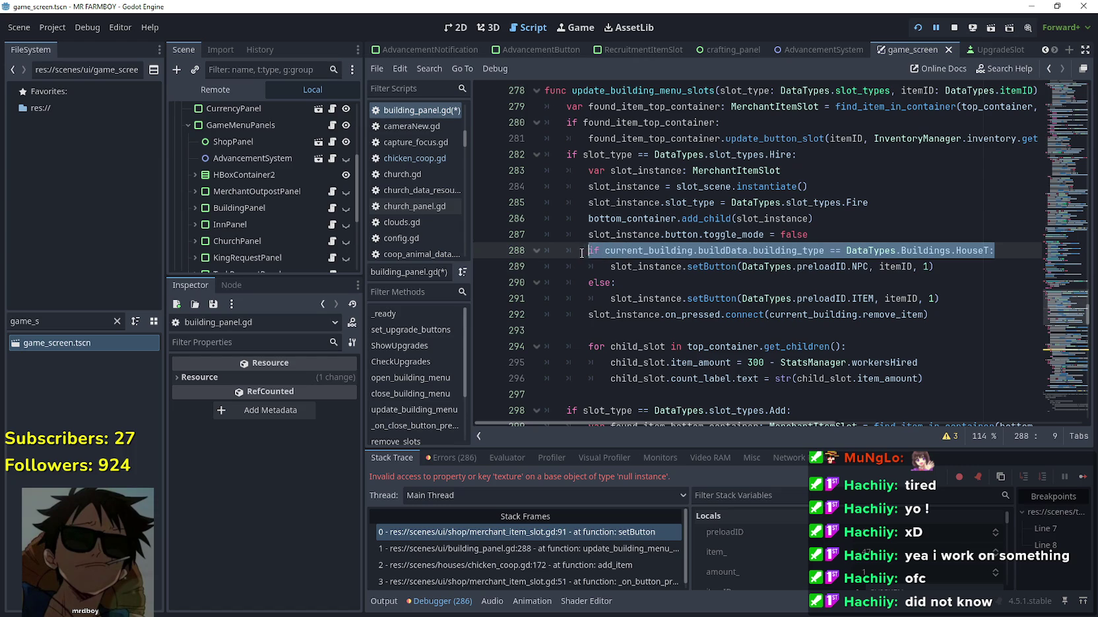
pyautogui.click(646, 282)
pyautogui.scroll(-3, 680, 257)
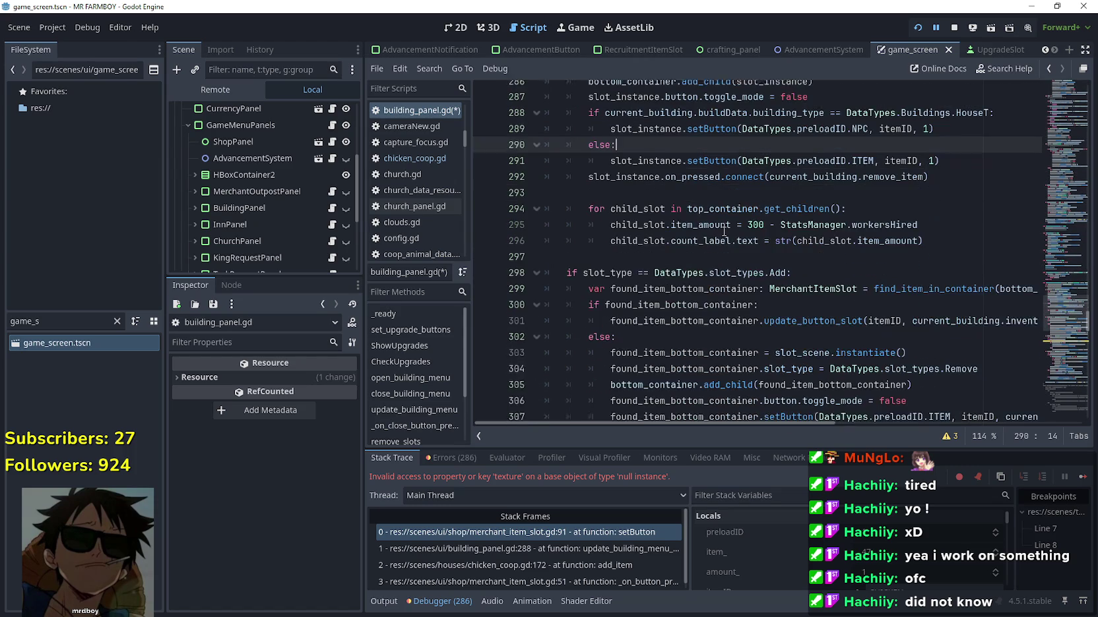
pyautogui.click(729, 246)
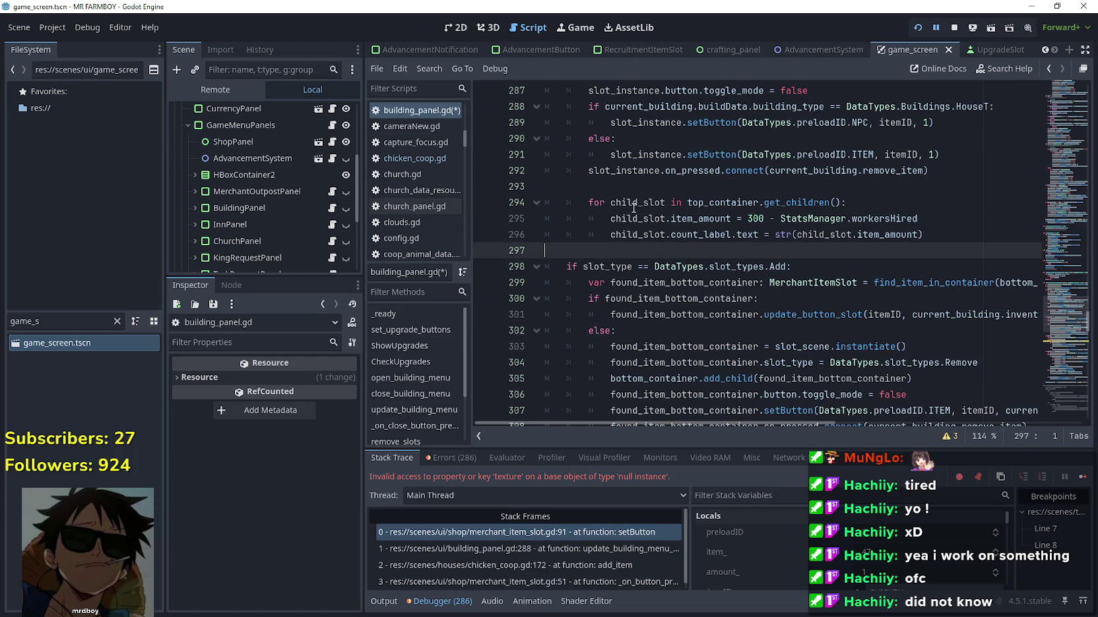
# Paste the HouseT if-condition above the for child_slot loop and indent lines 295–297 beneath it
pyautogui.click(635, 187)
pyautogui.press('Return')
pyautogui.scroll(1, 626, 251)
pyautogui.press('Tab')
pyautogui.press('Tab')
pyautogui.hotkey('ctrl', 'v')
pyautogui.click(613, 314)
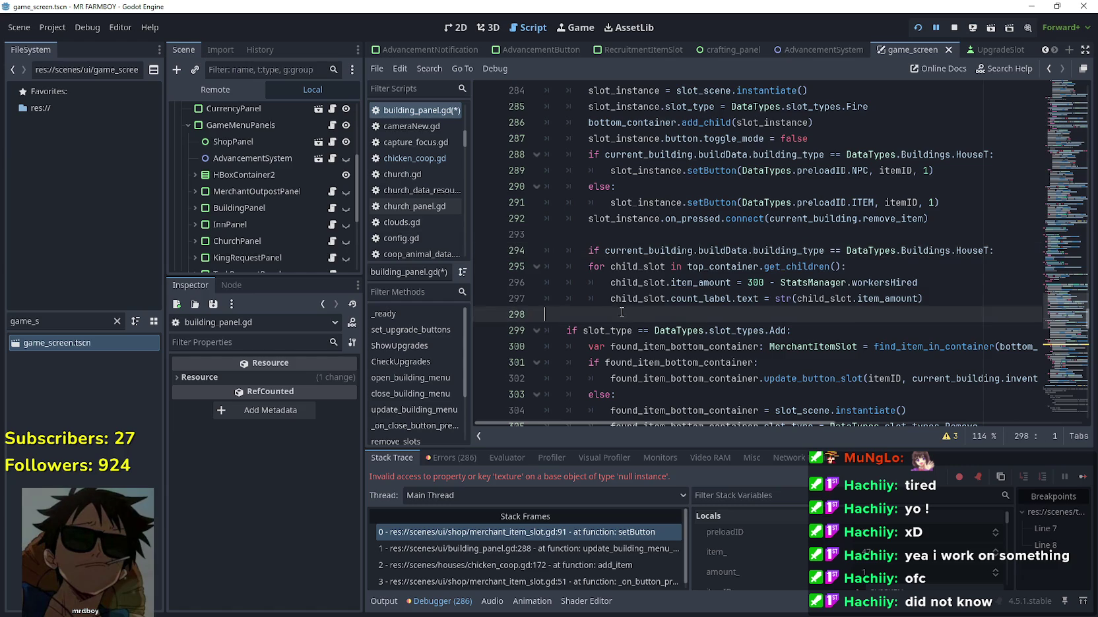
pyautogui.hotkey('shift', 'Up')
pyautogui.hotkey('shift', 'Up')
pyautogui.hotkey('shift', 'Up')
pyautogui.press('Tab')
pyautogui.click(658, 310)
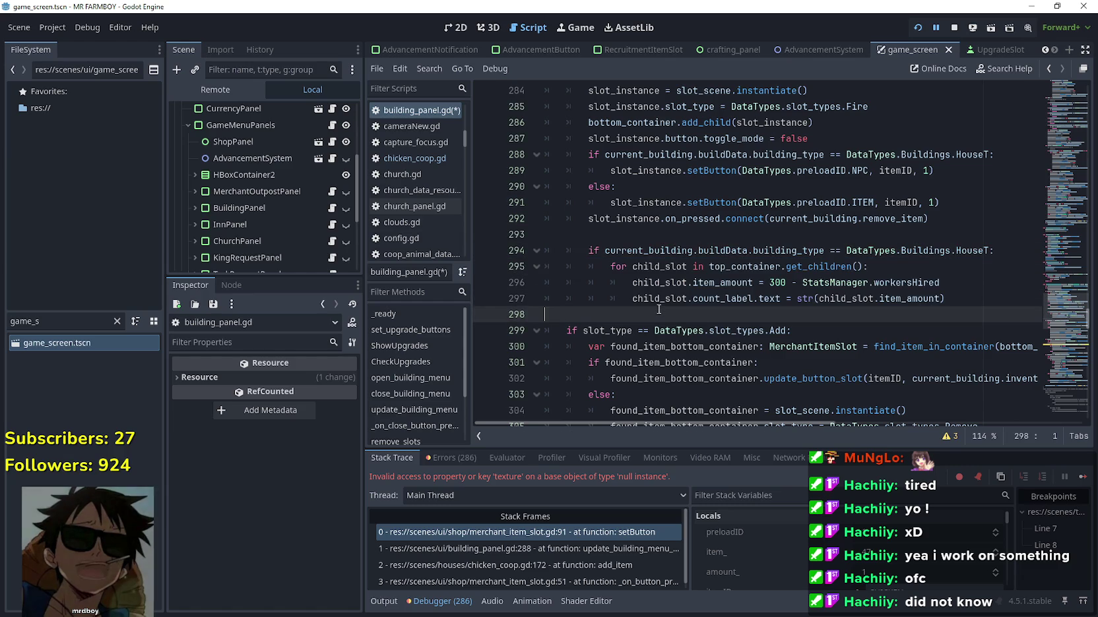
pyautogui.click(933, 218)
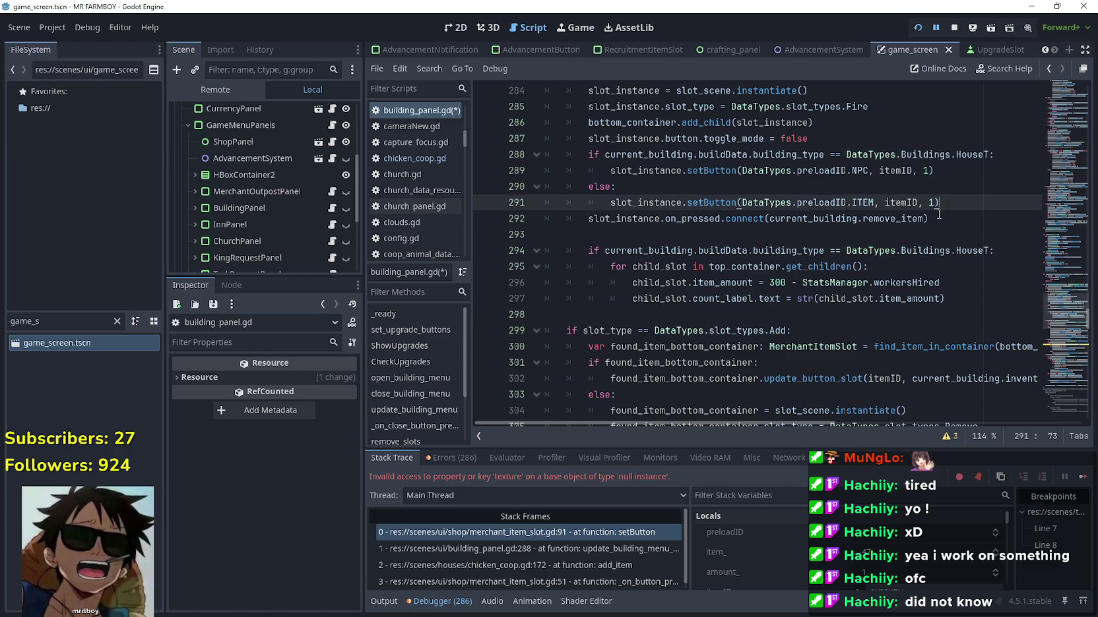
pyautogui.click(969, 299)
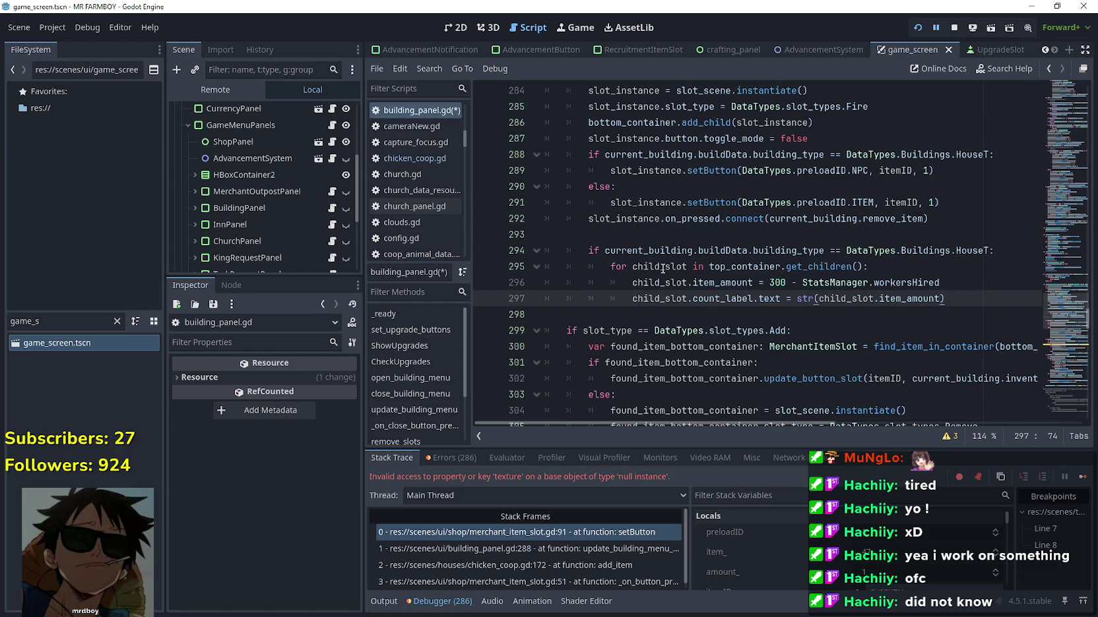
pyautogui.scroll(2, 663, 269)
pyautogui.scroll(-3, 663, 251)
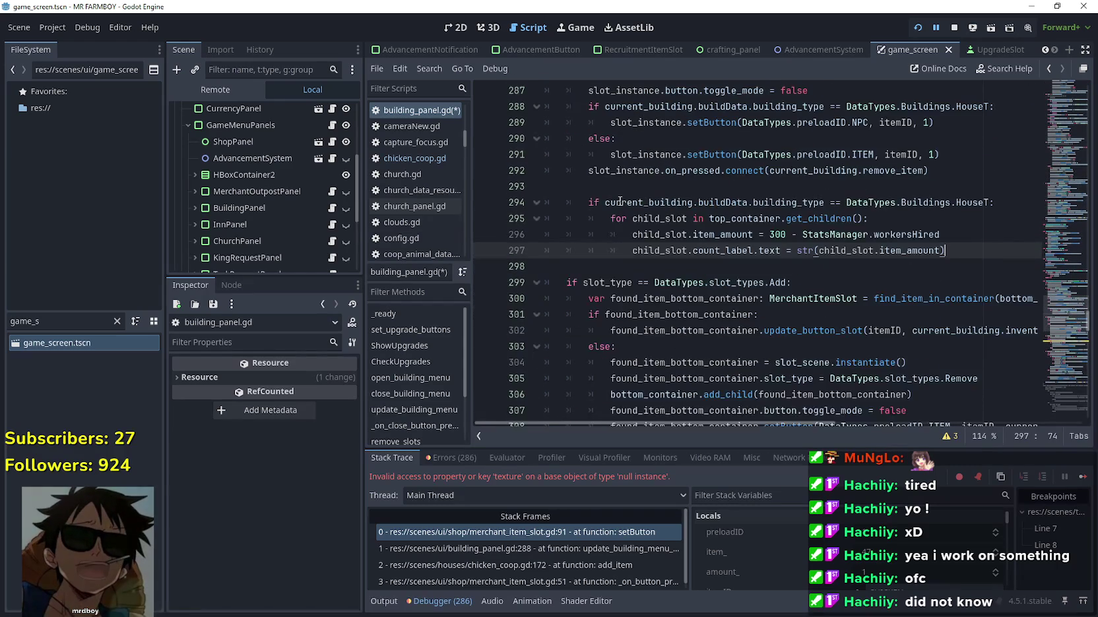
pyautogui.click(644, 266)
pyautogui.scroll(-2, 692, 228)
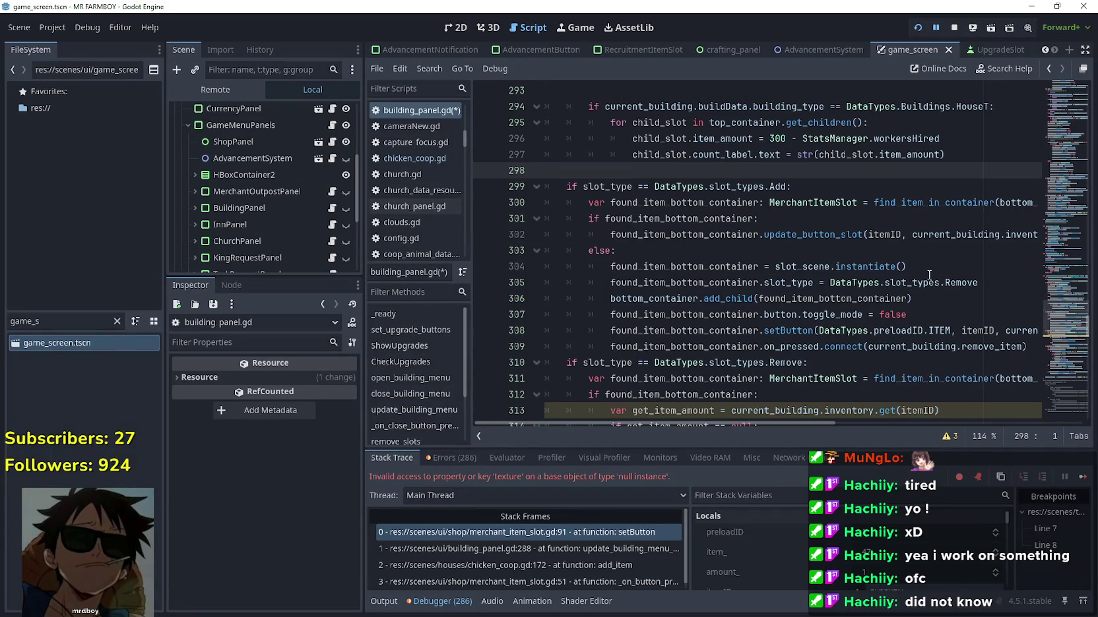
pyautogui.scroll(5, 668, 256)
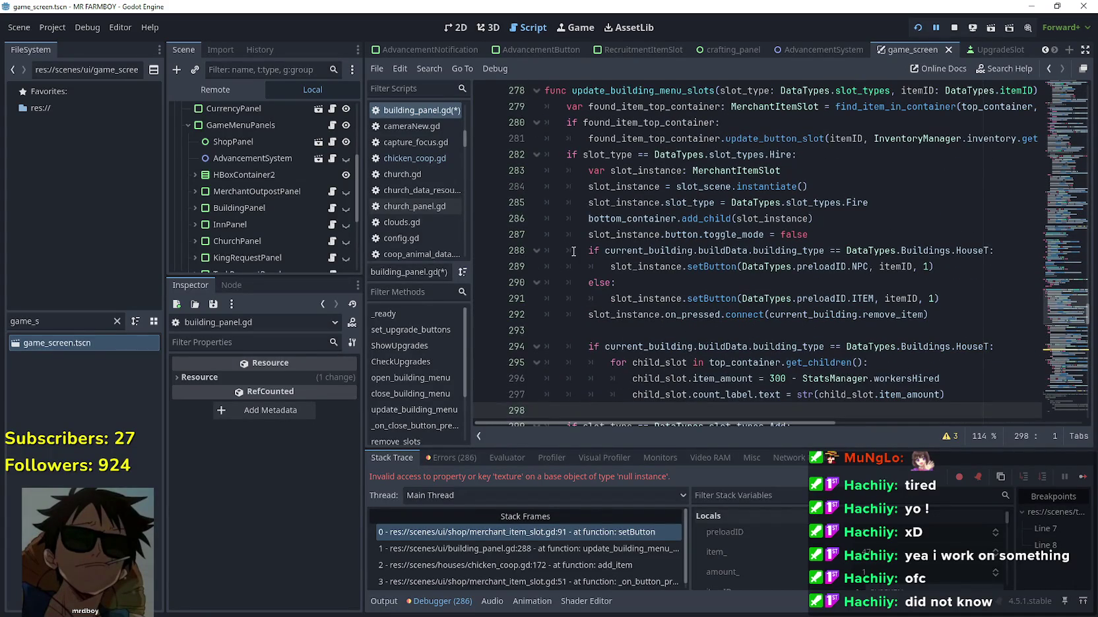
pyautogui.scroll(1, 574, 251)
pyautogui.scroll(-4, 600, 261)
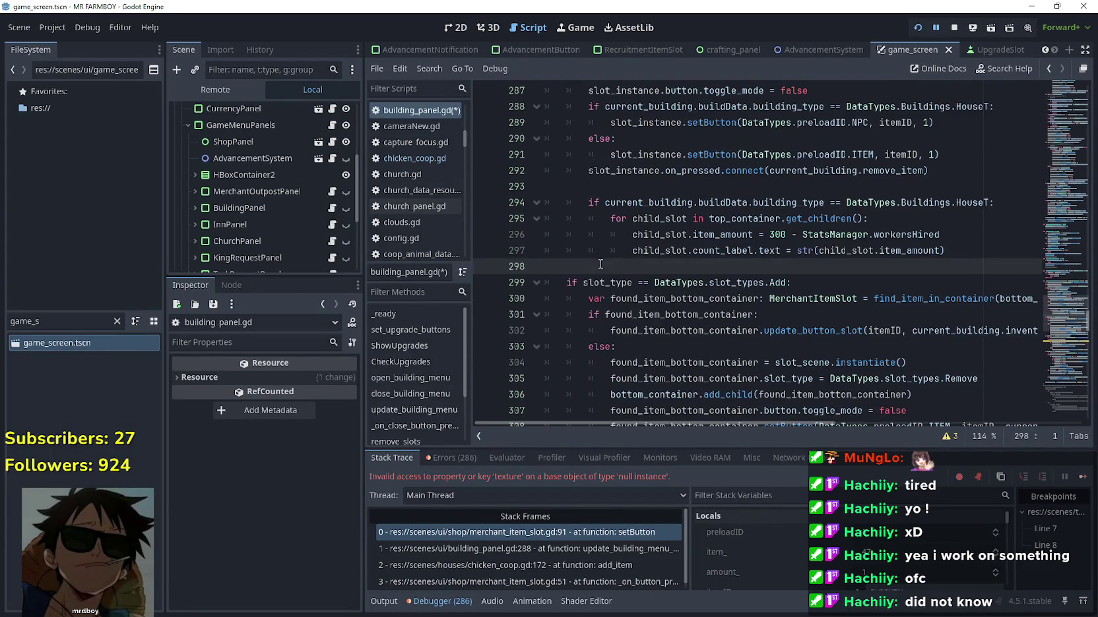
pyautogui.click(974, 249)
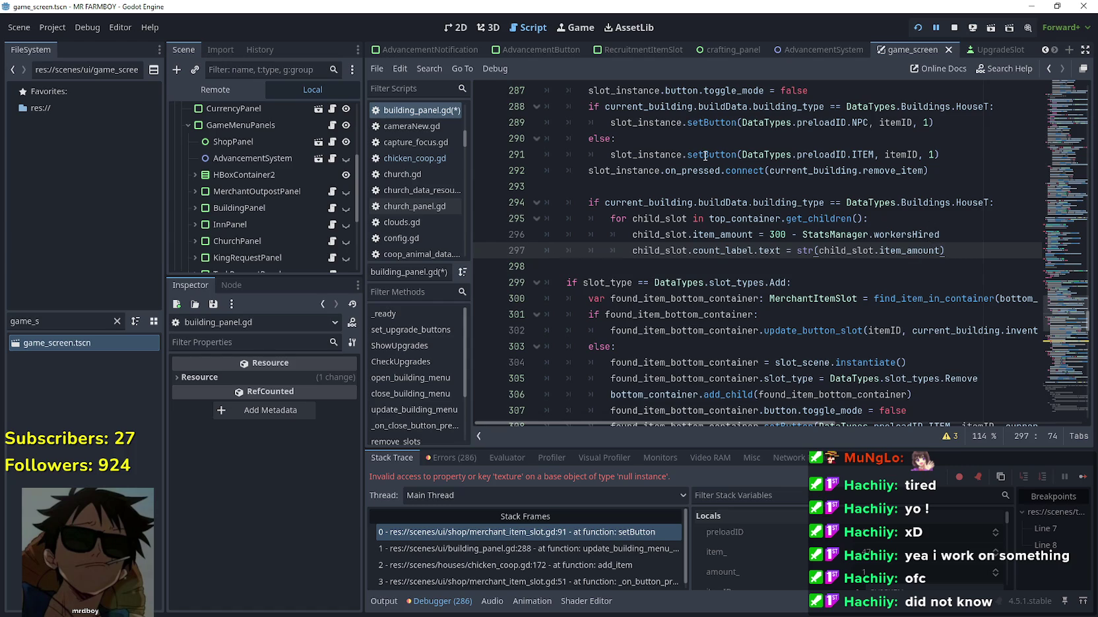
pyautogui.moveTo(705, 156)
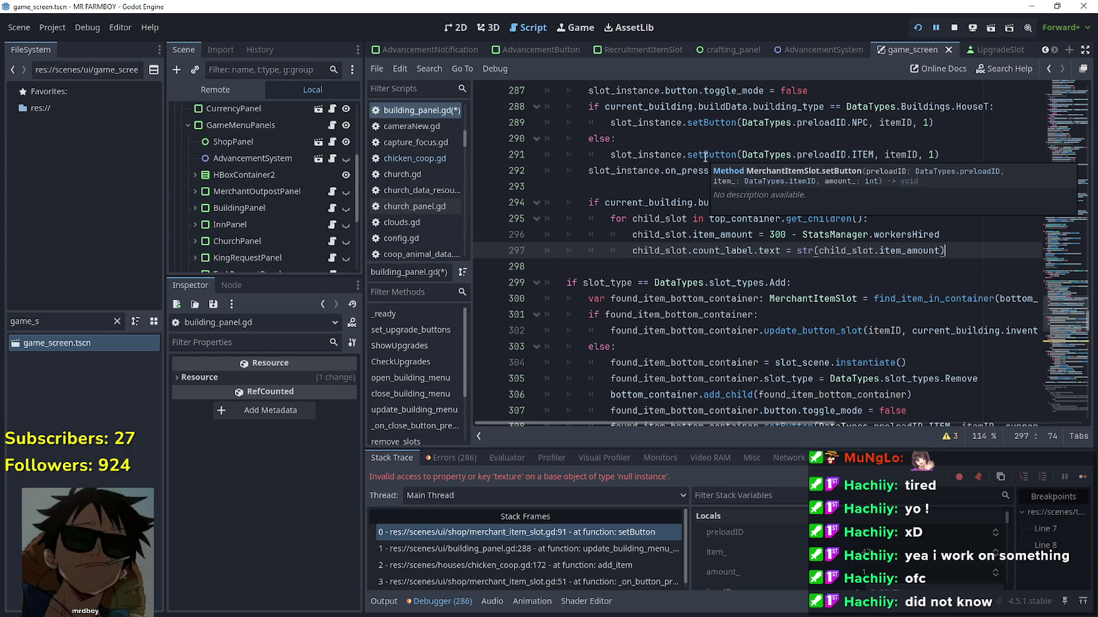
pyautogui.scroll(1, 710, 156)
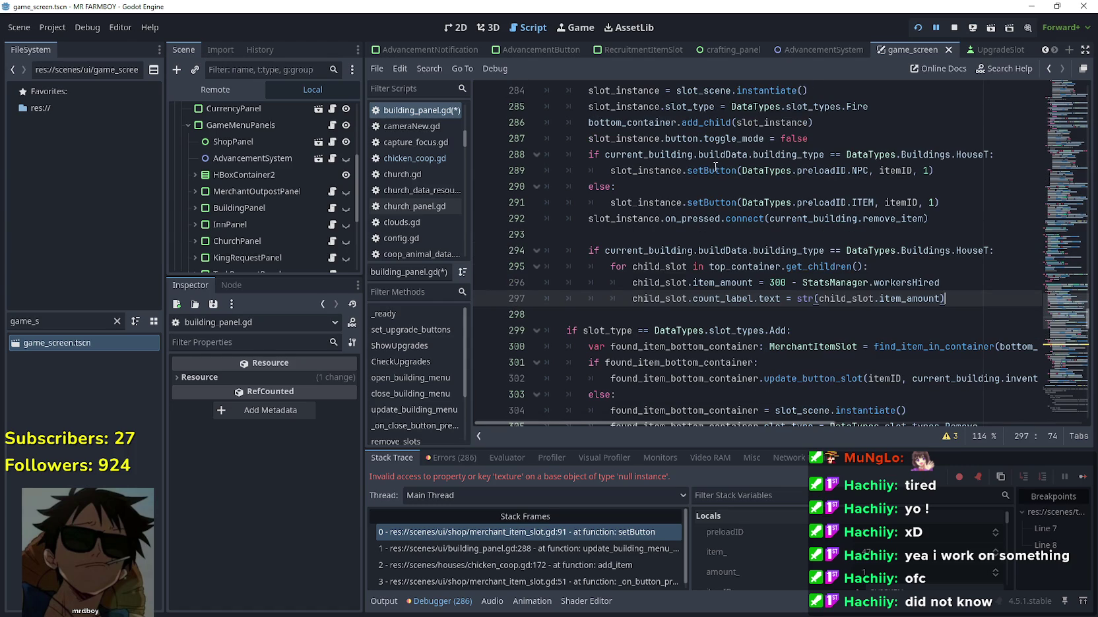
pyautogui.scroll(3, 715, 163)
pyautogui.scroll(-1, 826, 301)
pyautogui.scroll(-4, 827, 301)
pyautogui.scroll(3, 826, 237)
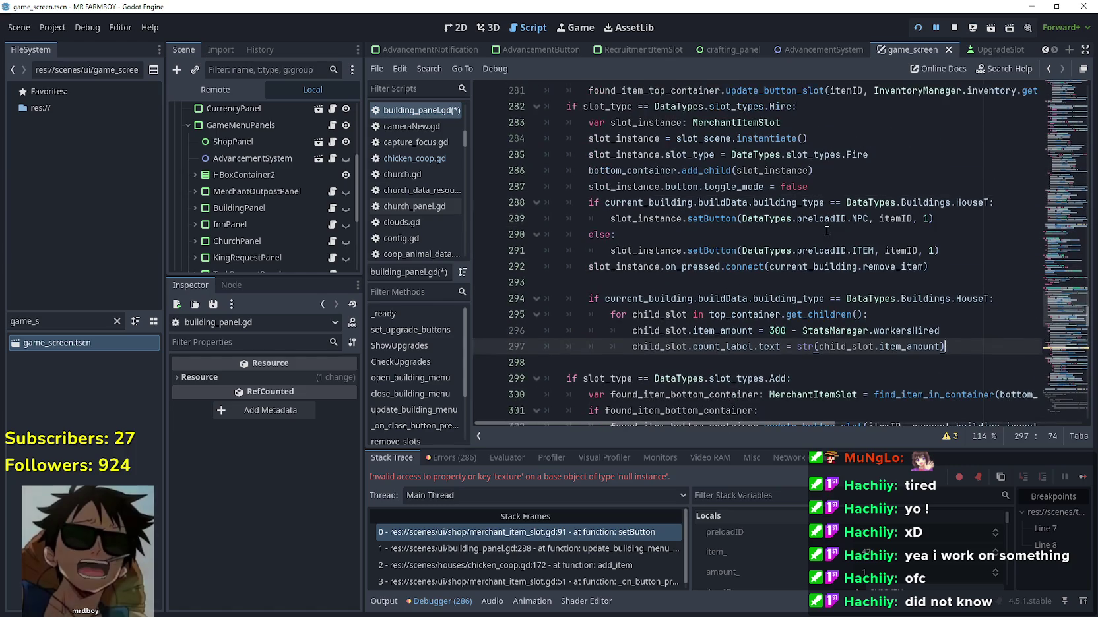
pyautogui.scroll(-1, 824, 236)
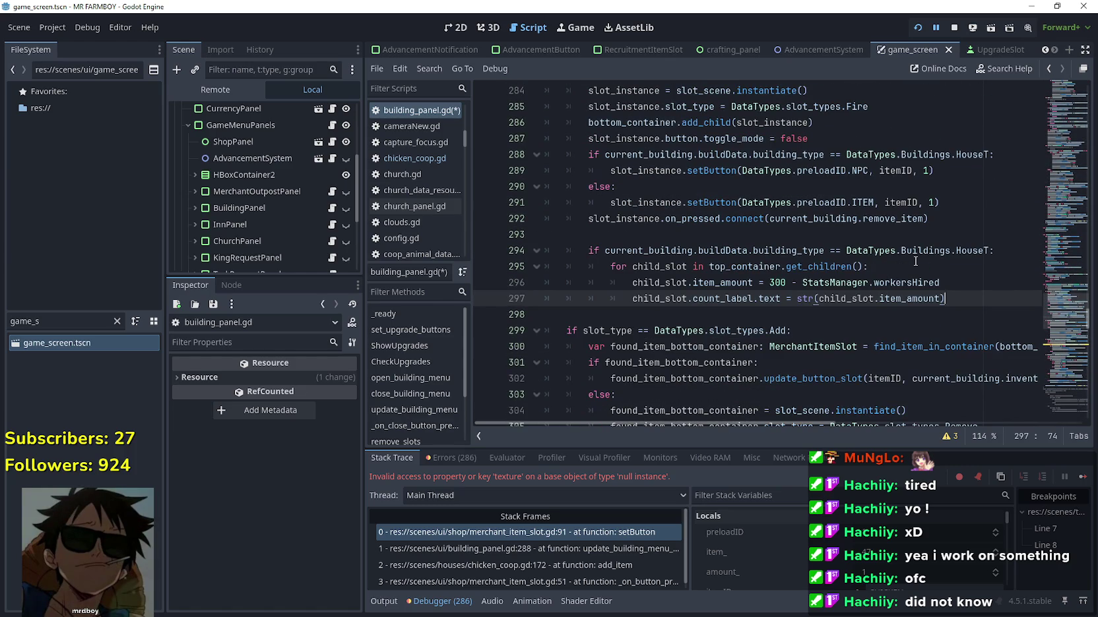
pyautogui.scroll(-2, 797, 256)
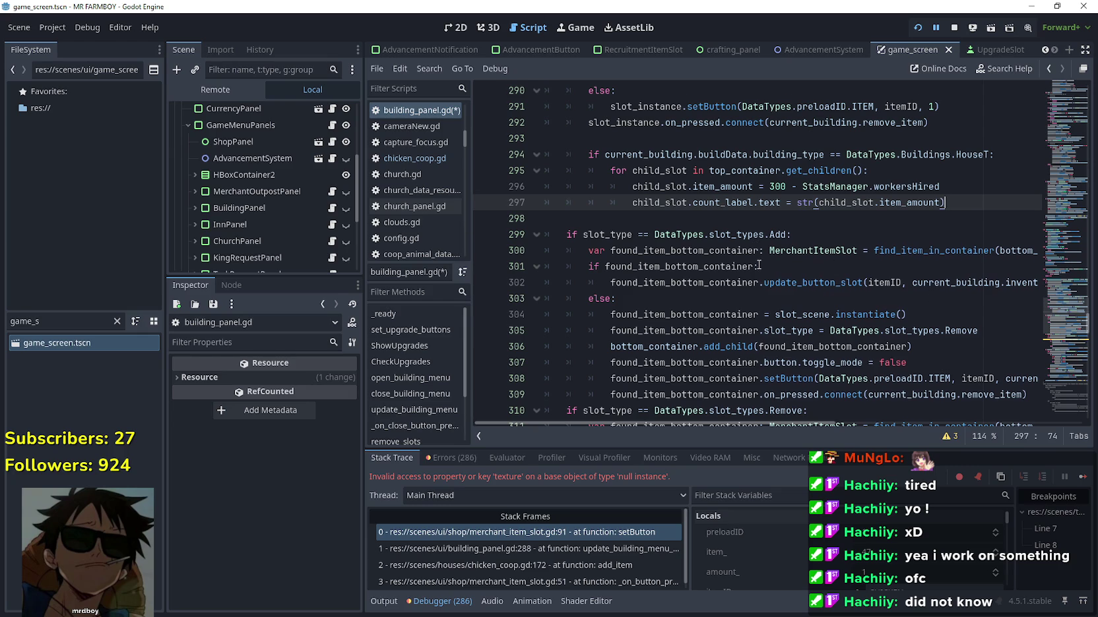
pyautogui.scroll(-1, 755, 255)
pyautogui.moveTo(884, 203)
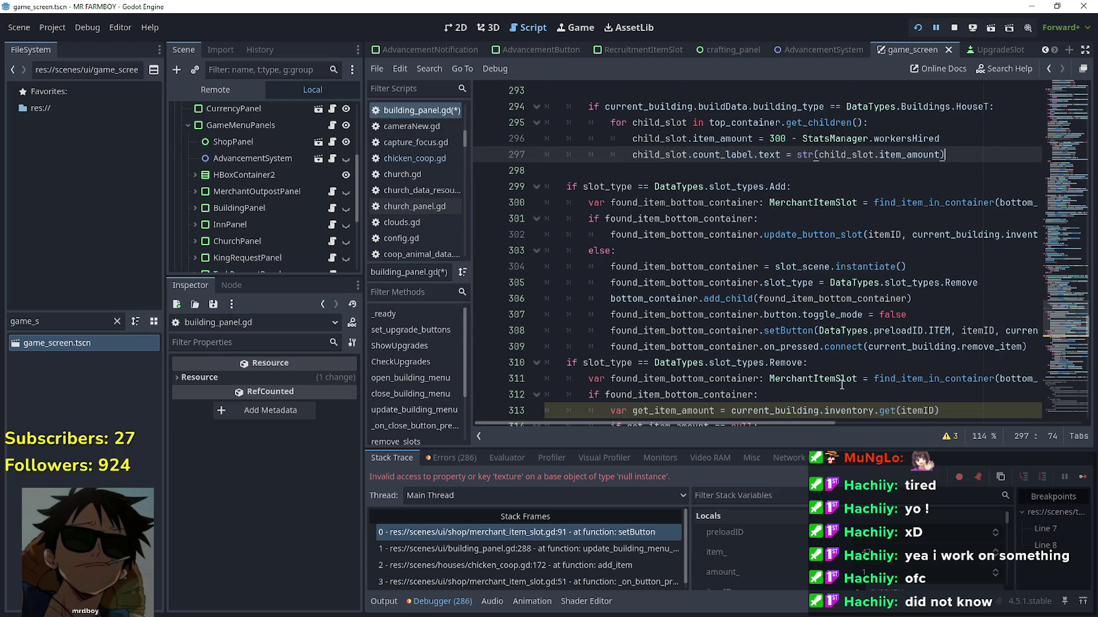
pyautogui.scroll(2, 718, 300)
pyautogui.scroll(-2, 872, 316)
pyautogui.scroll(2, 872, 316)
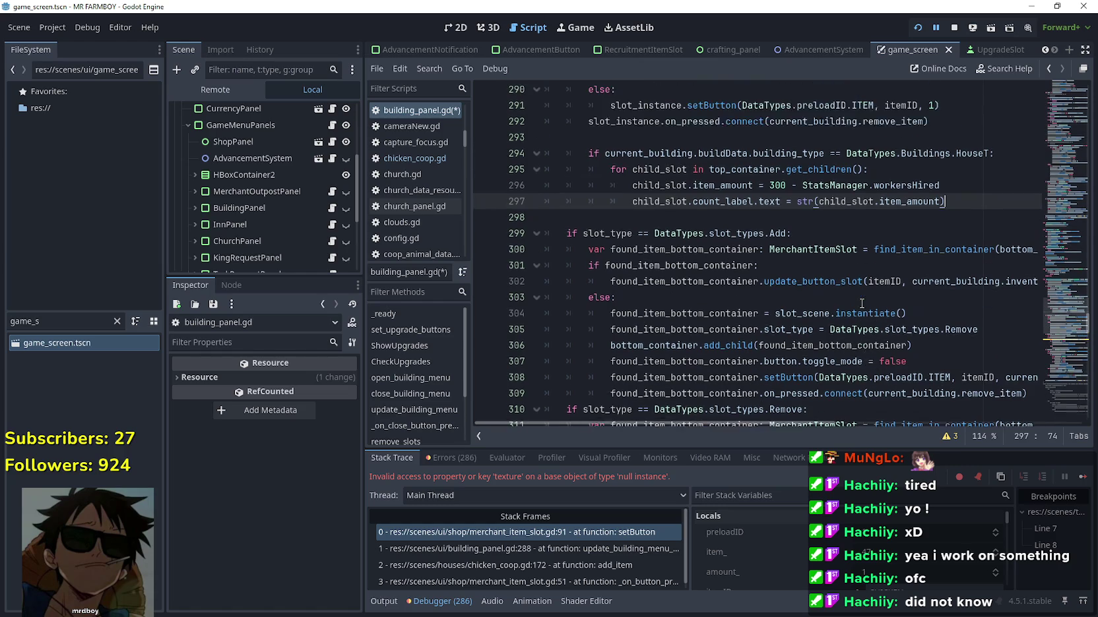
pyautogui.scroll(-1, 850, 292)
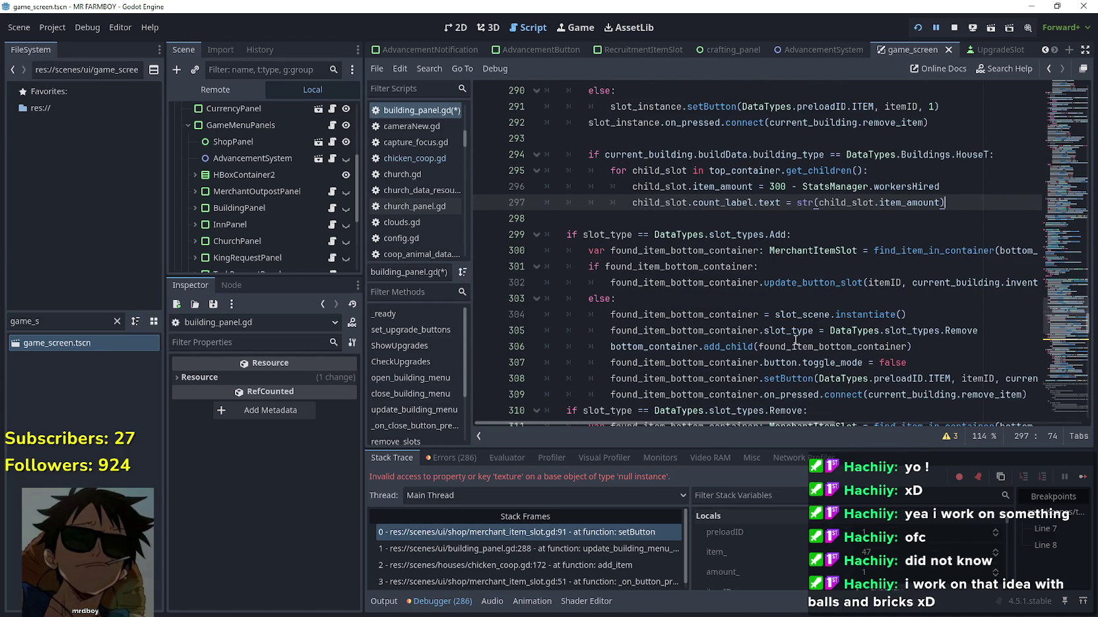
pyautogui.scroll(-3, 795, 339)
pyautogui.moveTo(793, 425)
pyautogui.mouseDown()
pyautogui.moveTo(871, 426)
pyautogui.moveTo(694, 406)
pyautogui.moveTo(847, 420)
pyautogui.moveTo(749, 410)
pyautogui.moveTo(791, 409)
pyautogui.mouseUp()
# Look over lines 300–302 of the Add branch, then scroll back to the slot-update loop
pyautogui.click(743, 198)
pyautogui.moveTo(502, 202); pyautogui.dragTo(495, 158)
pyautogui.scroll(3, 725, 257)
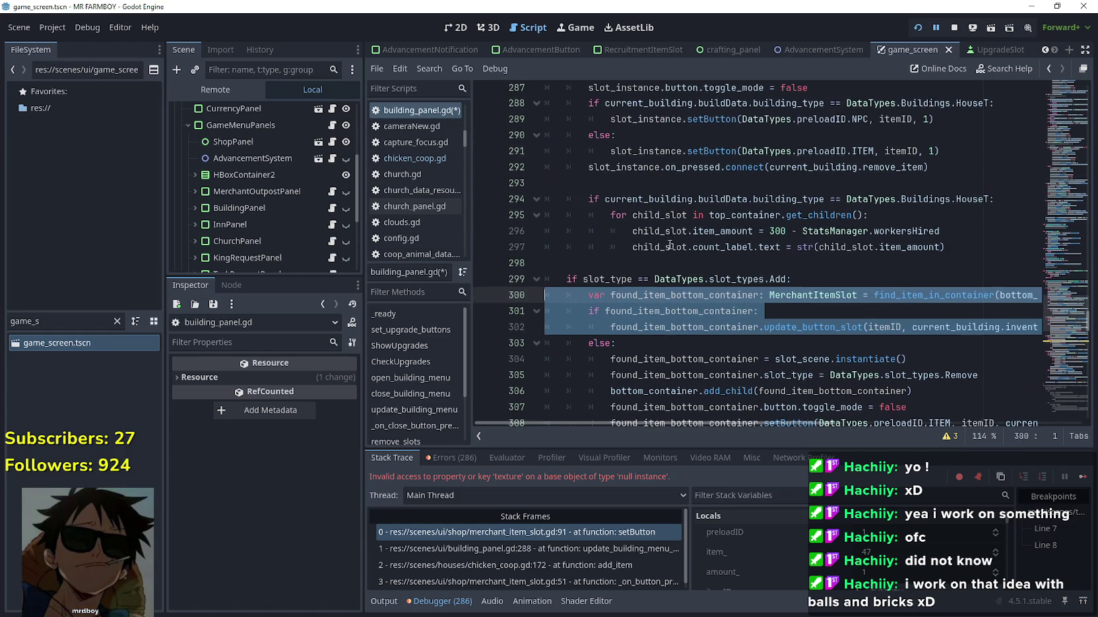
pyautogui.click(652, 266)
pyautogui.scroll(2, 646, 278)
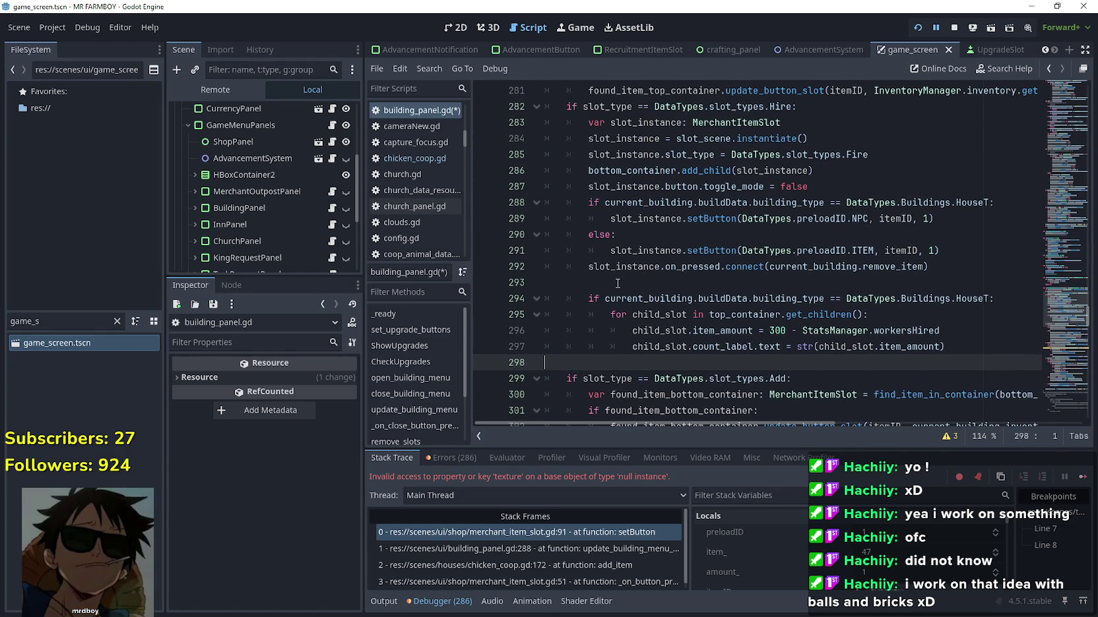
pyautogui.click(618, 283)
pyautogui.scroll(1, 615, 277)
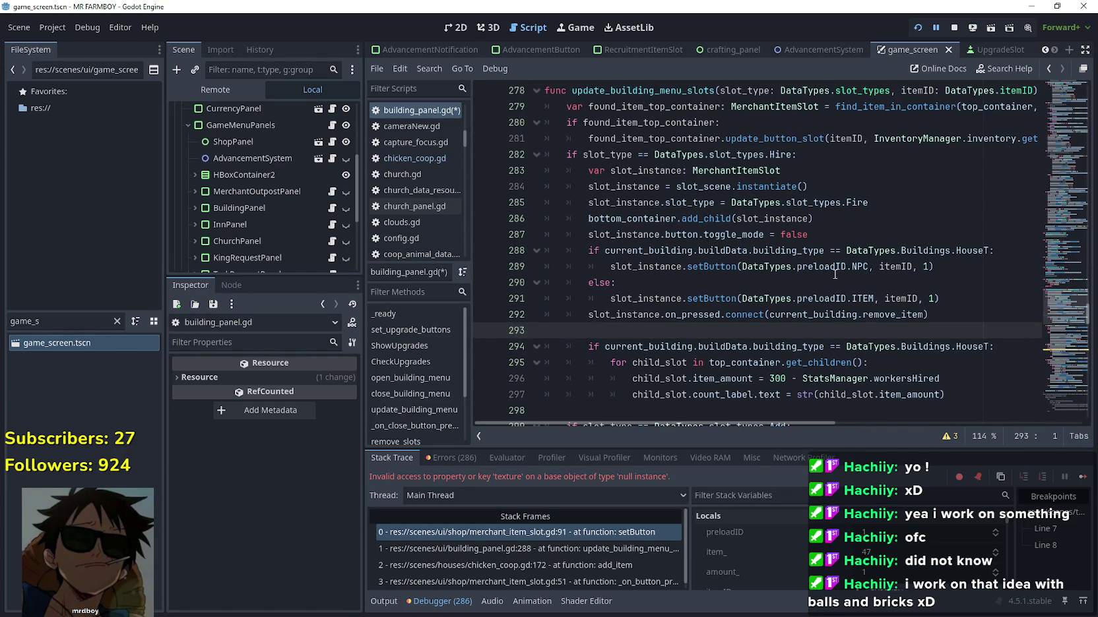
pyautogui.scroll(-1, 844, 269)
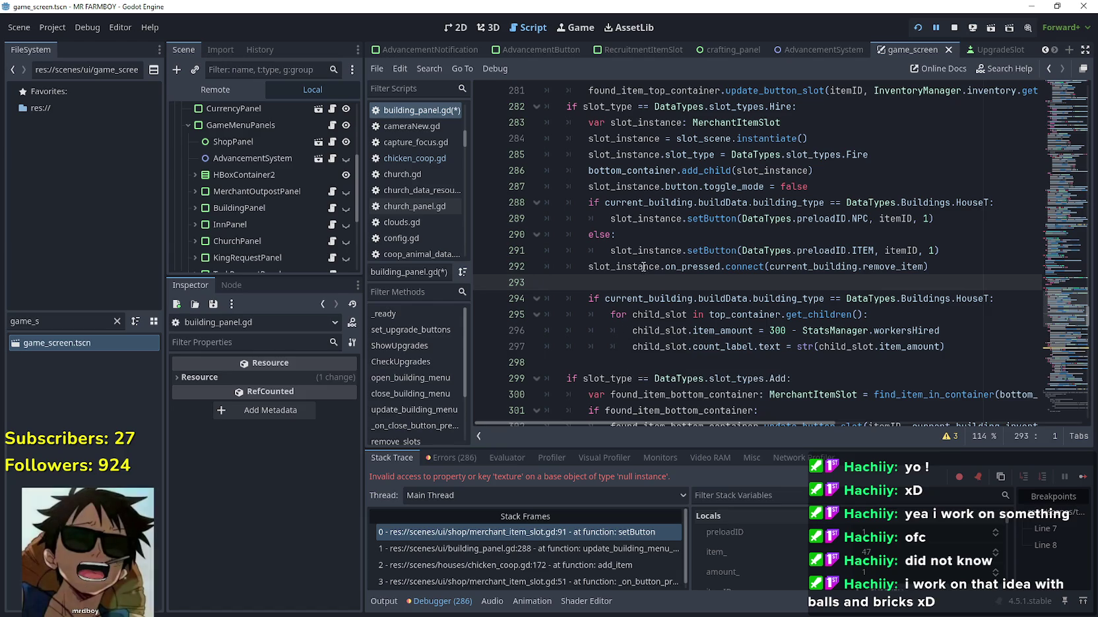
# Paste the found_item_bottom_container lookup code on the empty line after the HouseT loop
pyautogui.click(969, 246)
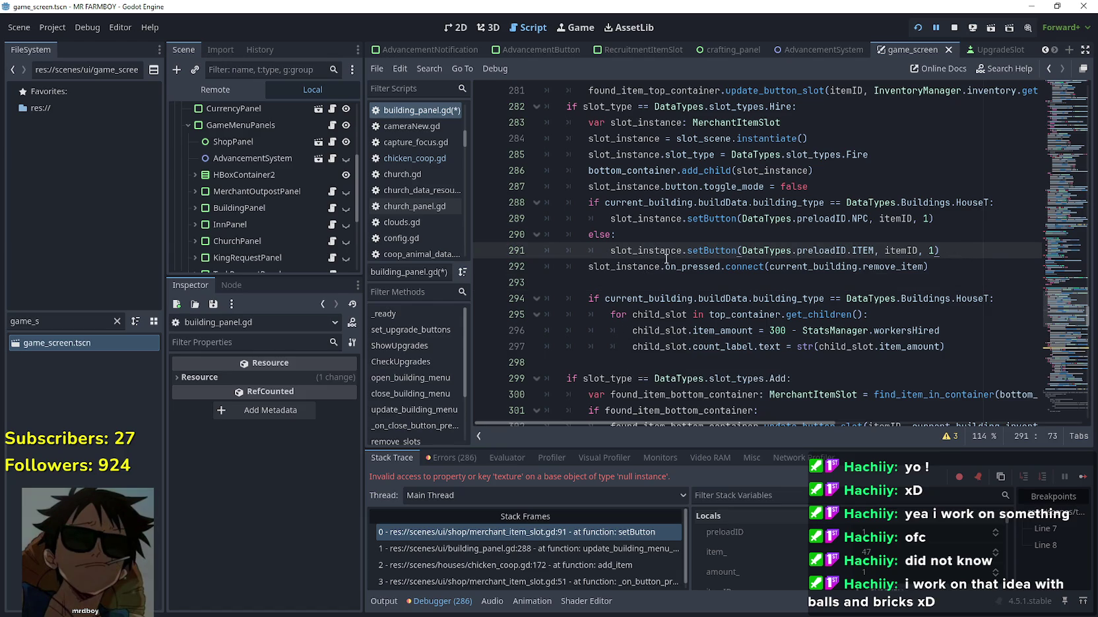
pyautogui.doubleClick(713, 252)
pyautogui.moveTo(978, 250); pyautogui.dragTo(507, 151)
pyautogui.click(629, 273)
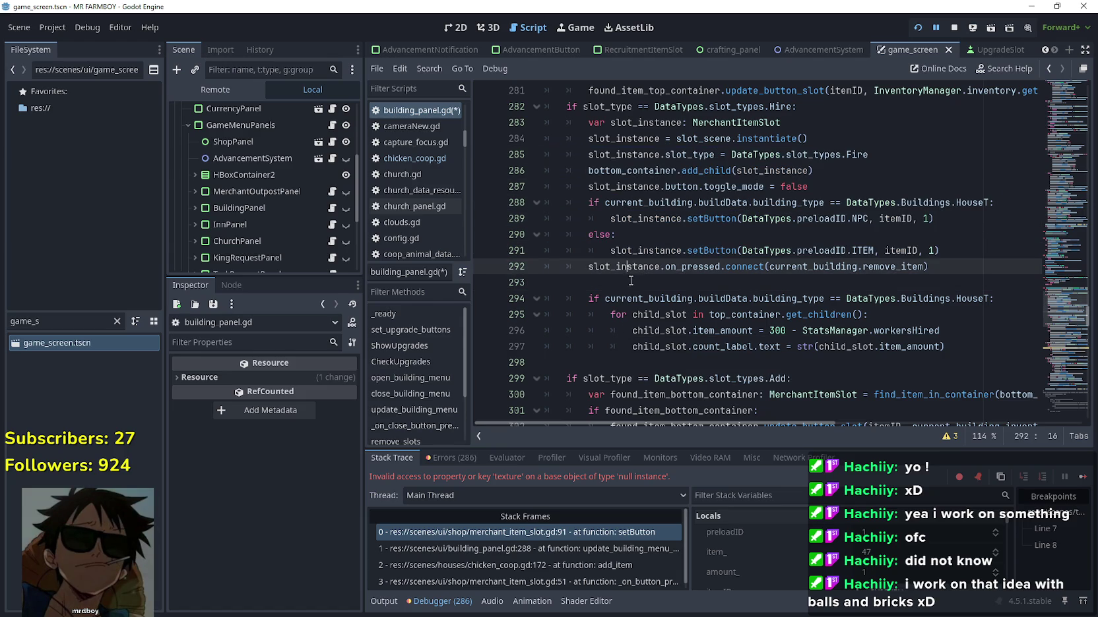
pyautogui.click(627, 283)
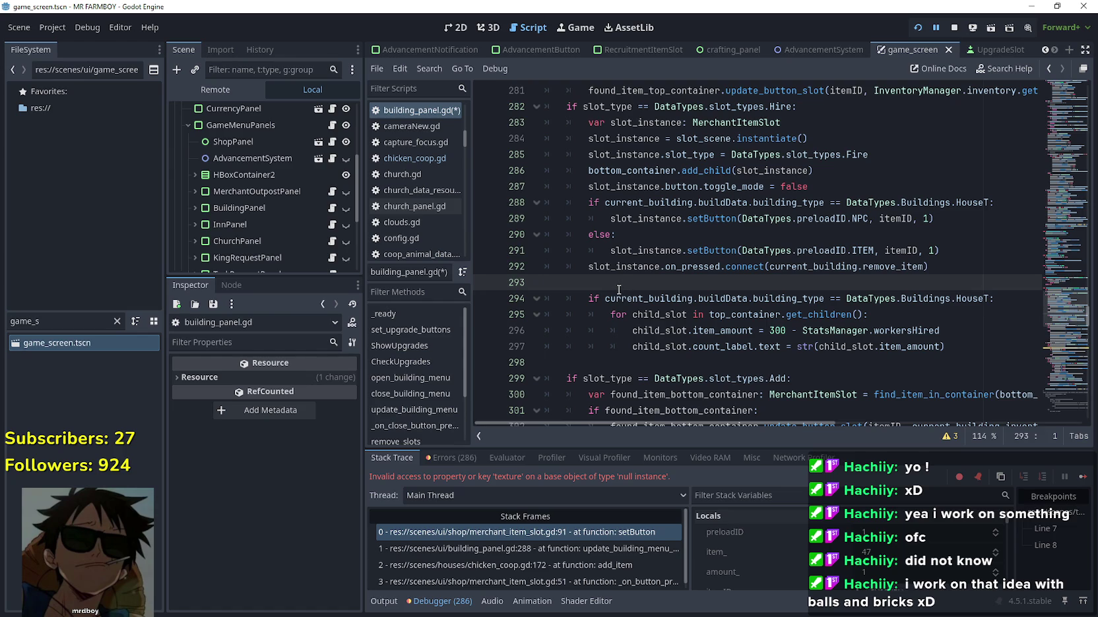
pyautogui.click(635, 363)
pyautogui.hotkey('ctrl', 'v')
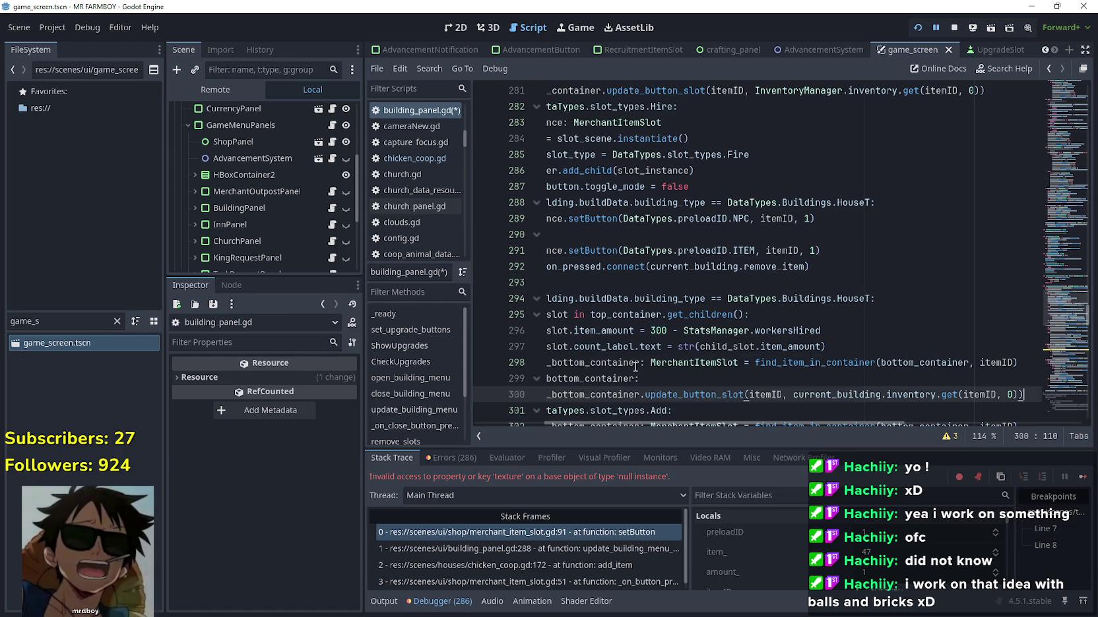
# Add an else line right after the loop at the if's indentation level
pyautogui.scroll(-2, 641, 311)
pyautogui.moveTo(641, 311); pyautogui.dragTo(500, 305)
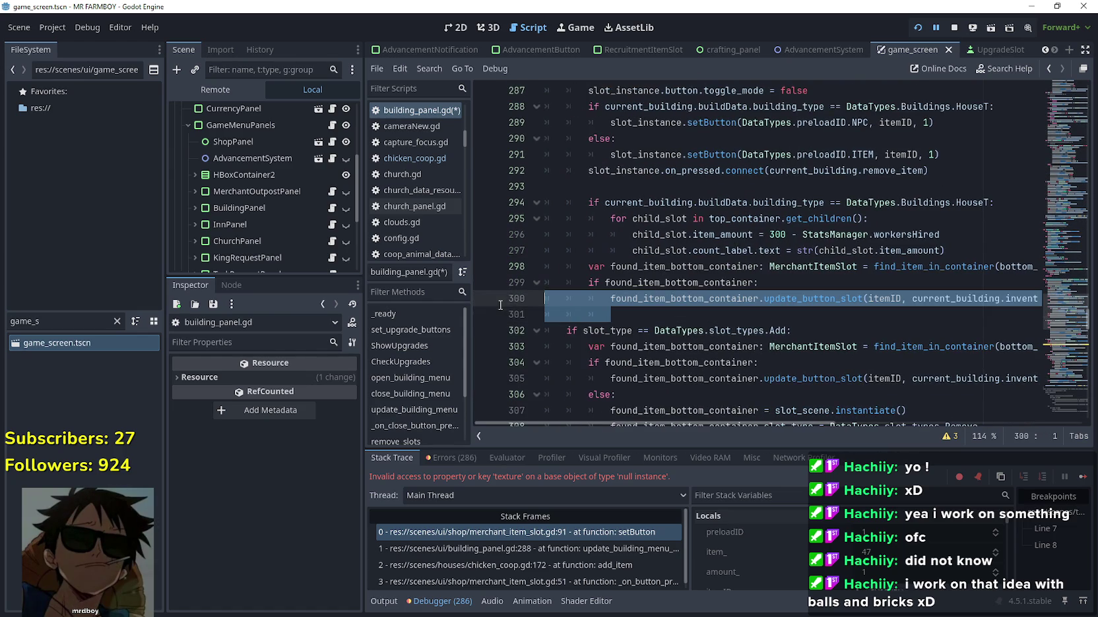
pyautogui.click(956, 250)
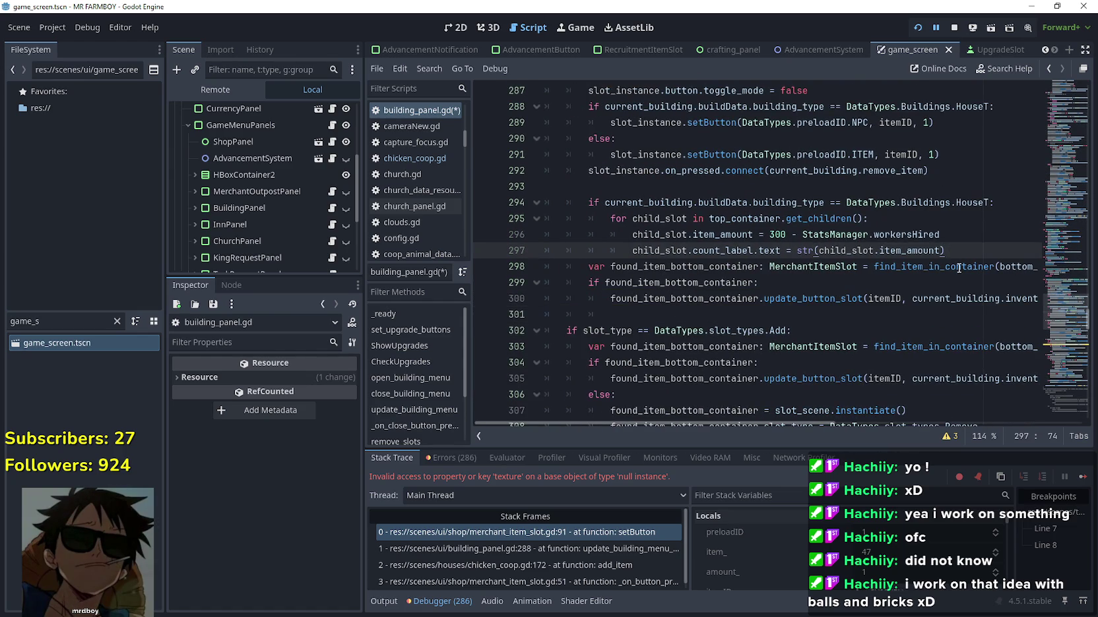
pyautogui.press('Return')
pyautogui.press('BackSpace')
pyautogui.write('else')
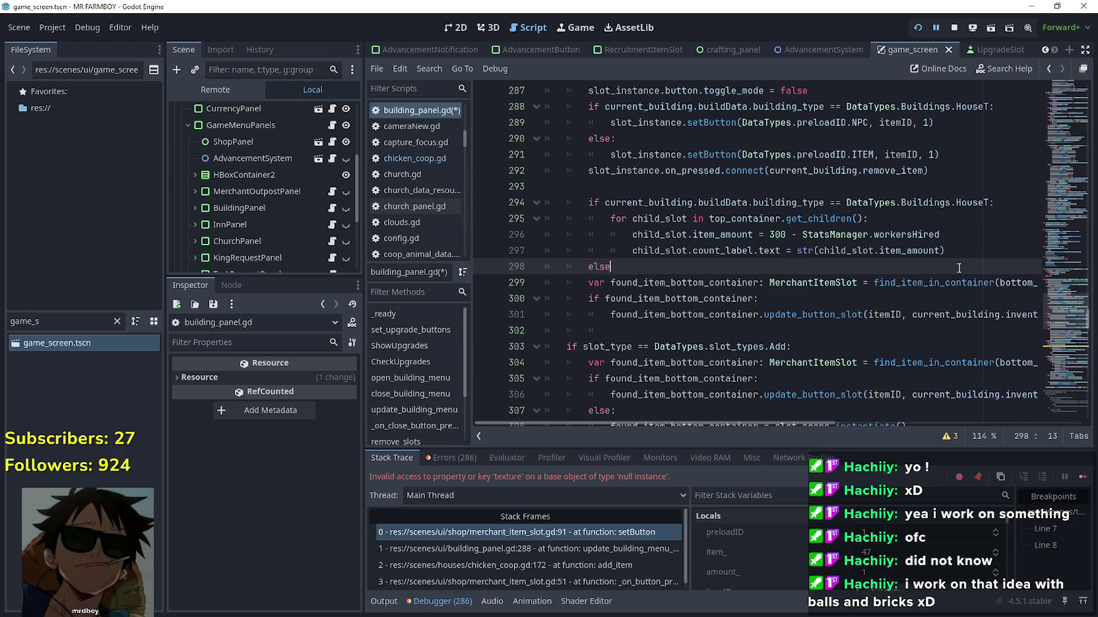
# Indent the pasted lookup lines 299–302 under the else and save the script
pyautogui.moveTo(623, 344); pyautogui.dragTo(571, 284)
pyautogui.press('Tab')
pyautogui.click(685, 271)
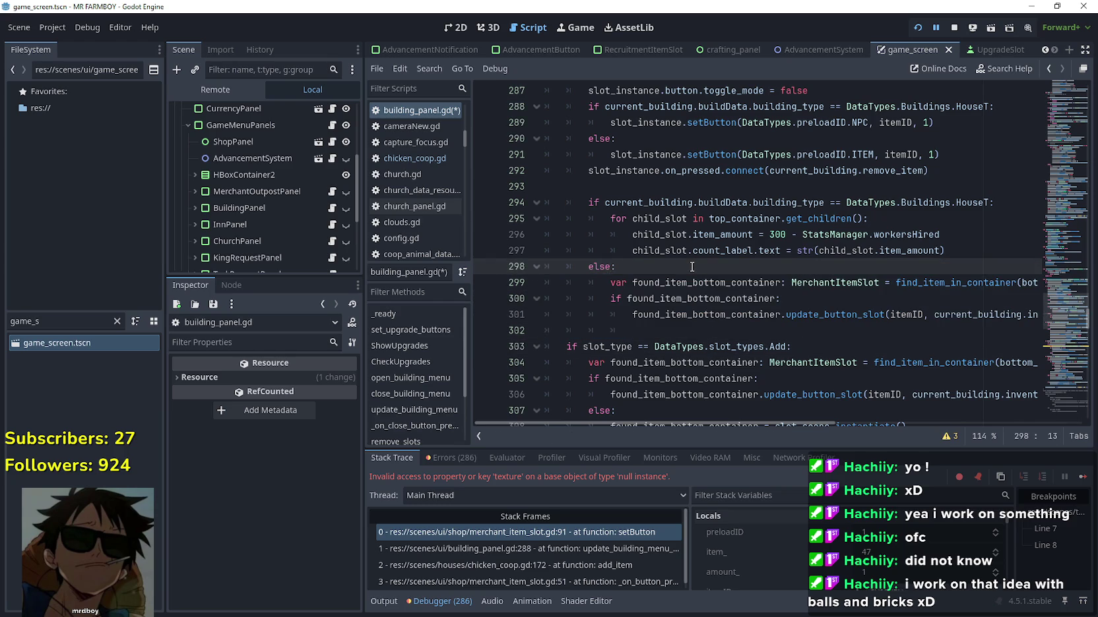
pyautogui.hotkey('ctrl', 's')
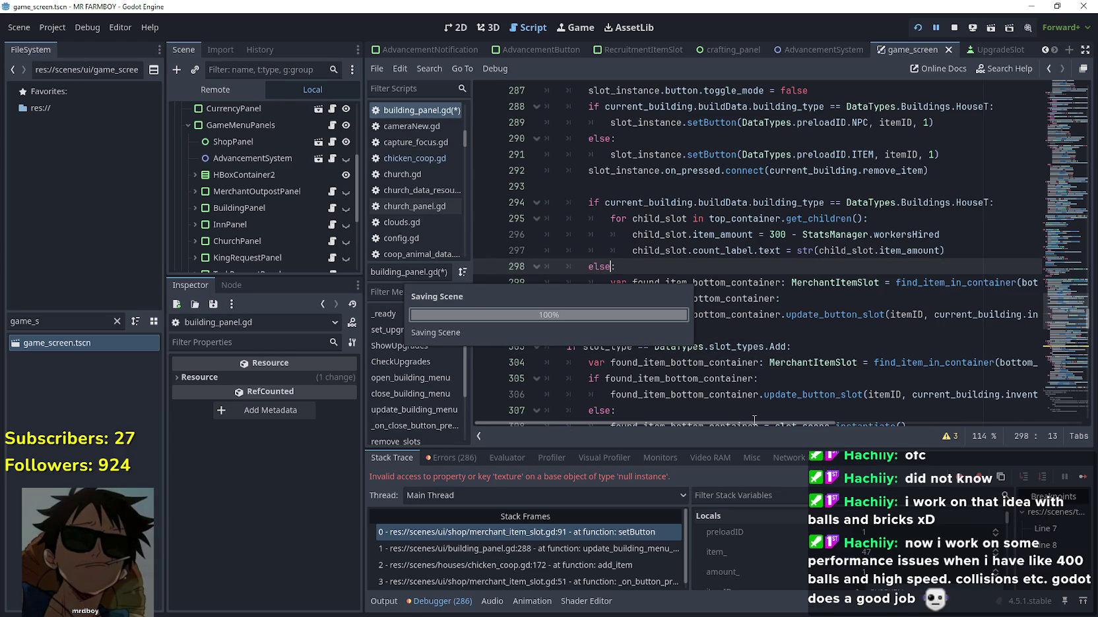
pyautogui.moveTo(751, 423)
pyautogui.mouseDown()
pyautogui.moveTo(890, 425)
pyautogui.moveTo(785, 435)
pyautogui.moveTo(873, 438)
pyautogui.moveTo(753, 430)
pyautogui.moveTo(870, 435)
pyautogui.mouseUp()
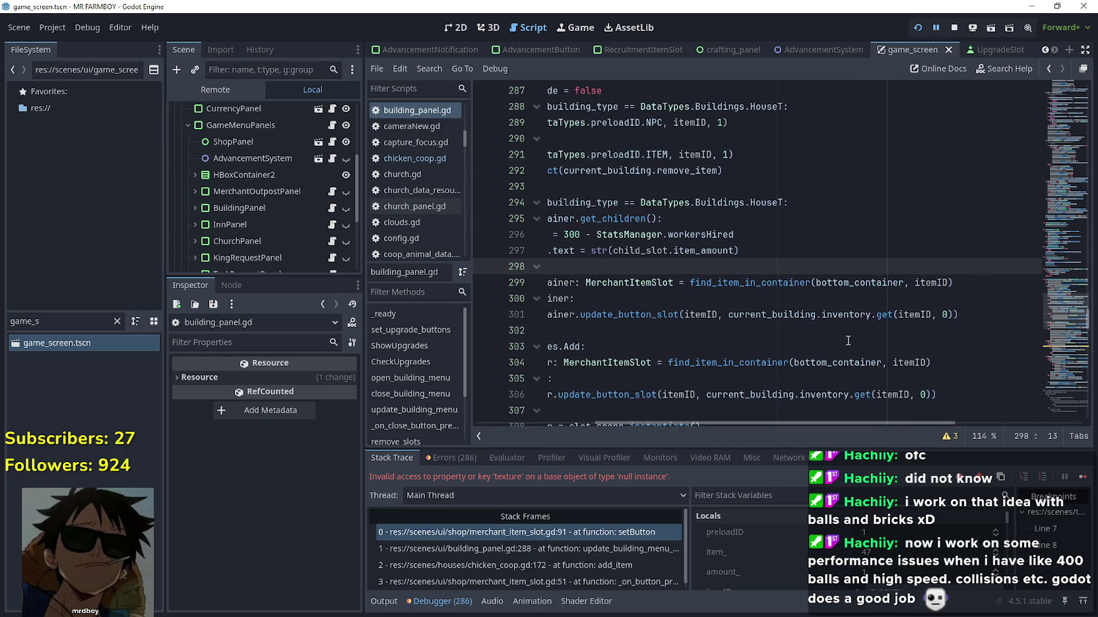
# Change bottom_container to top_container in the line 299 lookup call
pyautogui.click(848, 288)
pyautogui.moveTo(816, 284); pyautogui.dragTo(904, 284)
pyautogui.write('t')
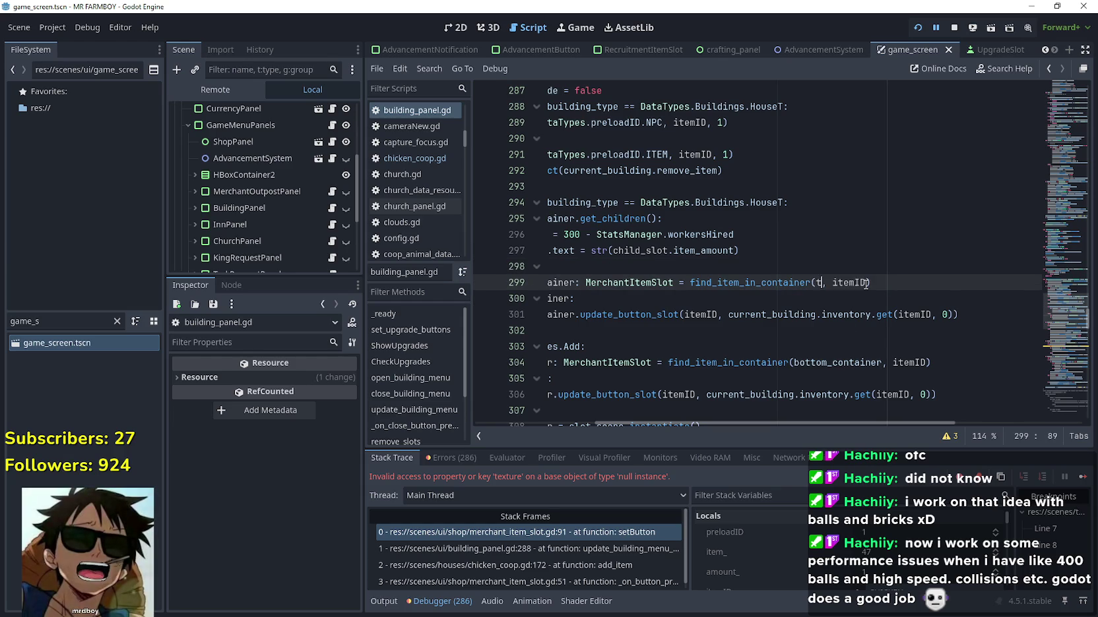
pyautogui.write('op')
pyautogui.press('Return')
# Replace current_building with InventoryManager on line 301 so it reads InventoryManager.inventory
pyautogui.click(857, 316)
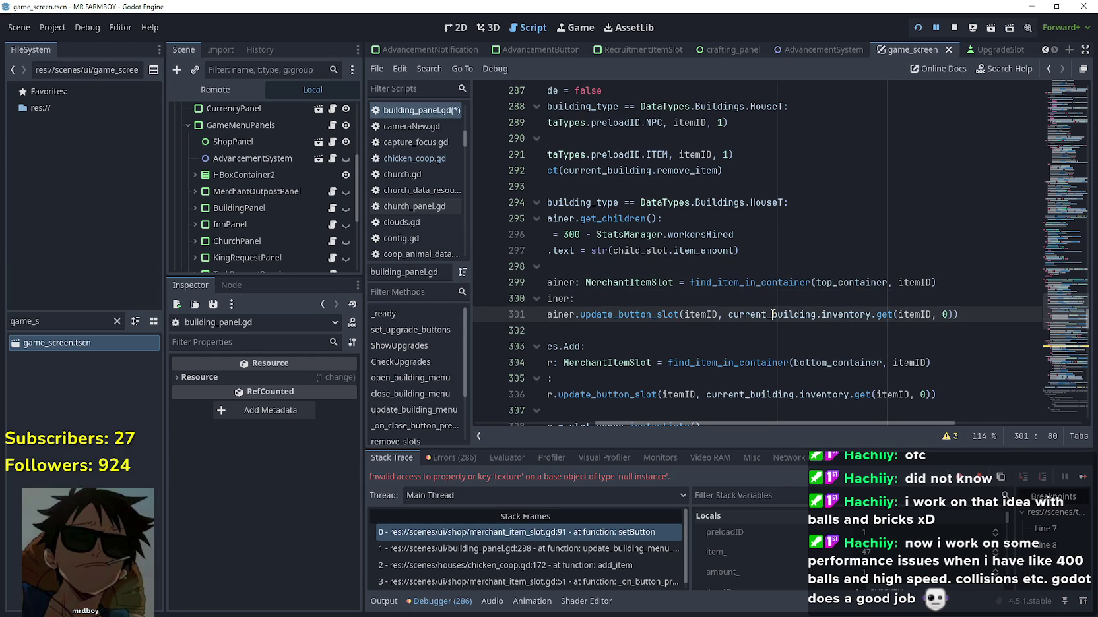
pyautogui.doubleClick(859, 316)
pyautogui.hscroll(-3, 884, 316)
pyautogui.doubleClick(915, 315)
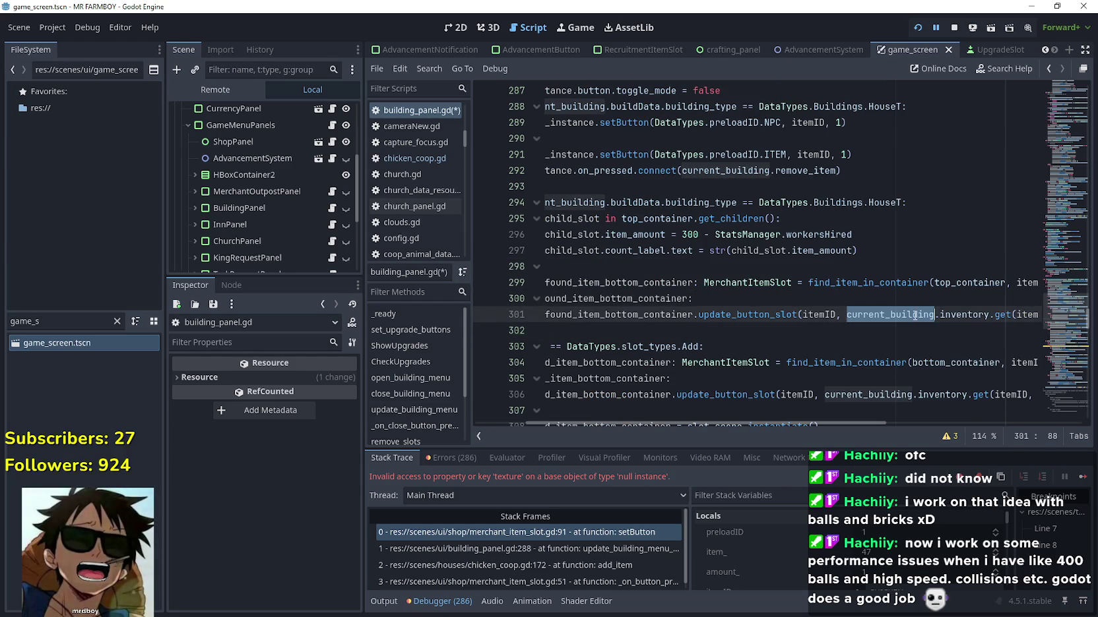
pyautogui.write('I')
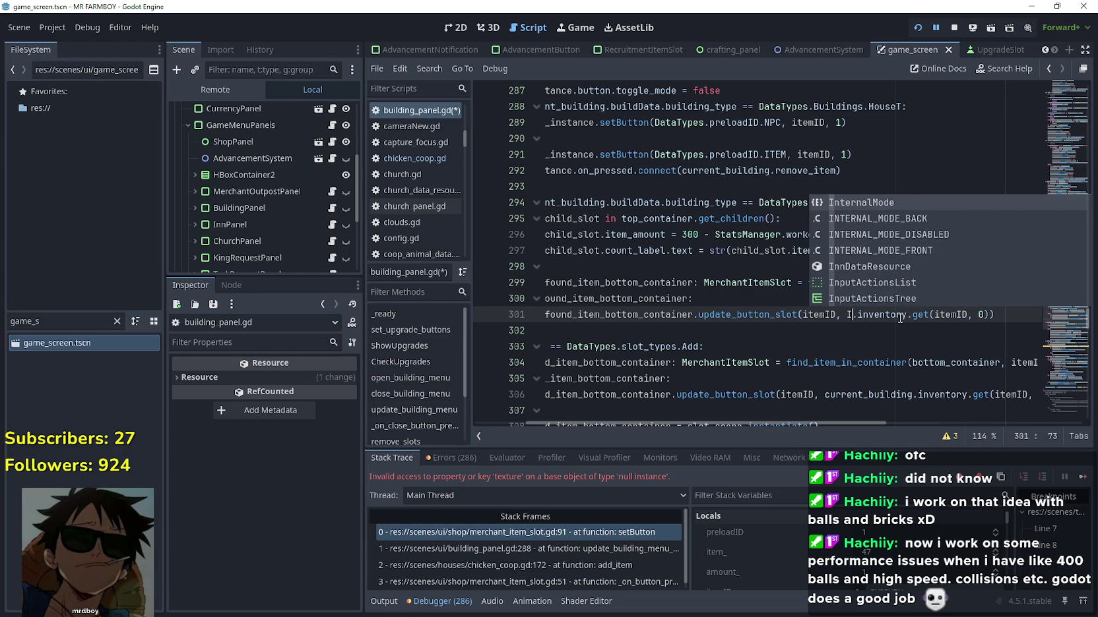
pyautogui.write('nven')
pyautogui.press('Return')
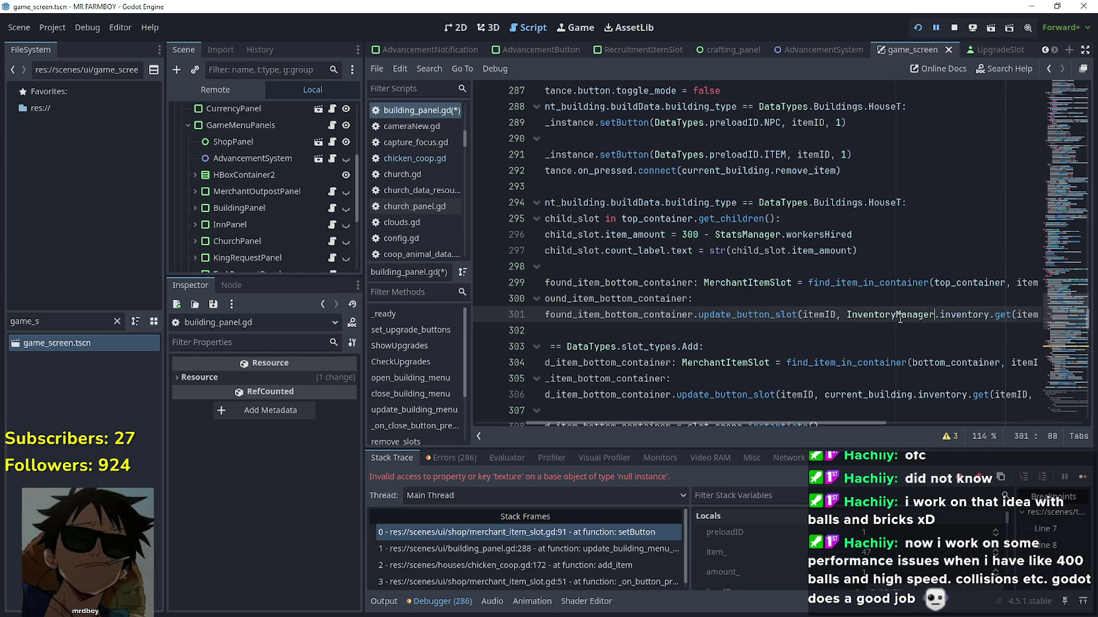
# Rename the line 299 variable to found_item_top_container and select the variable on line 300
pyautogui.moveTo(899, 317); pyautogui.dragTo(1044, 313)
pyautogui.press('Up')
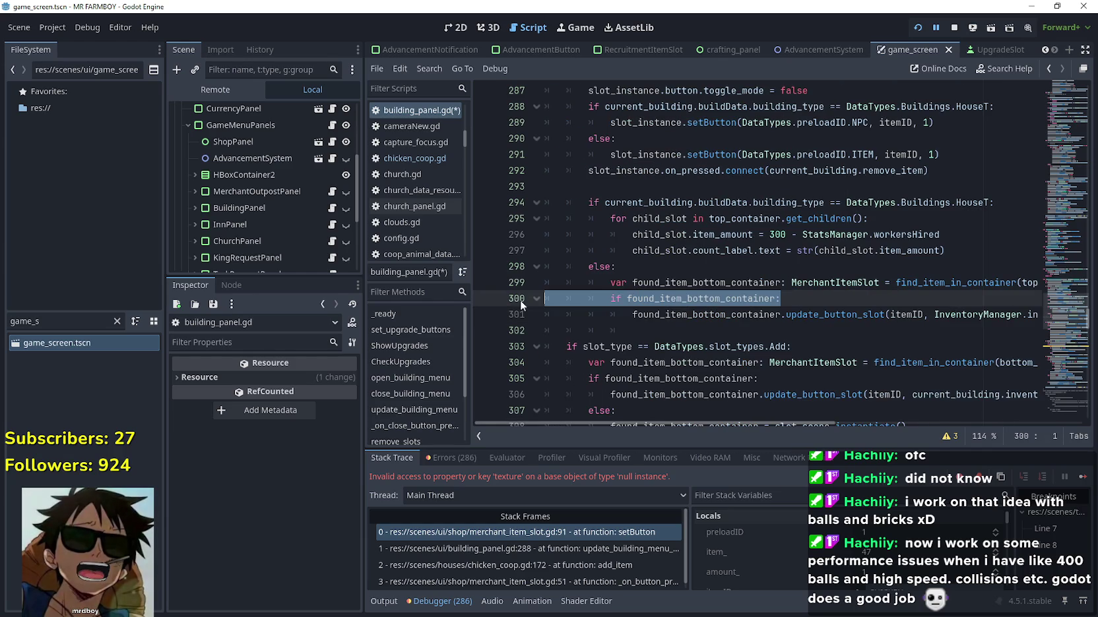
pyautogui.press('Up')
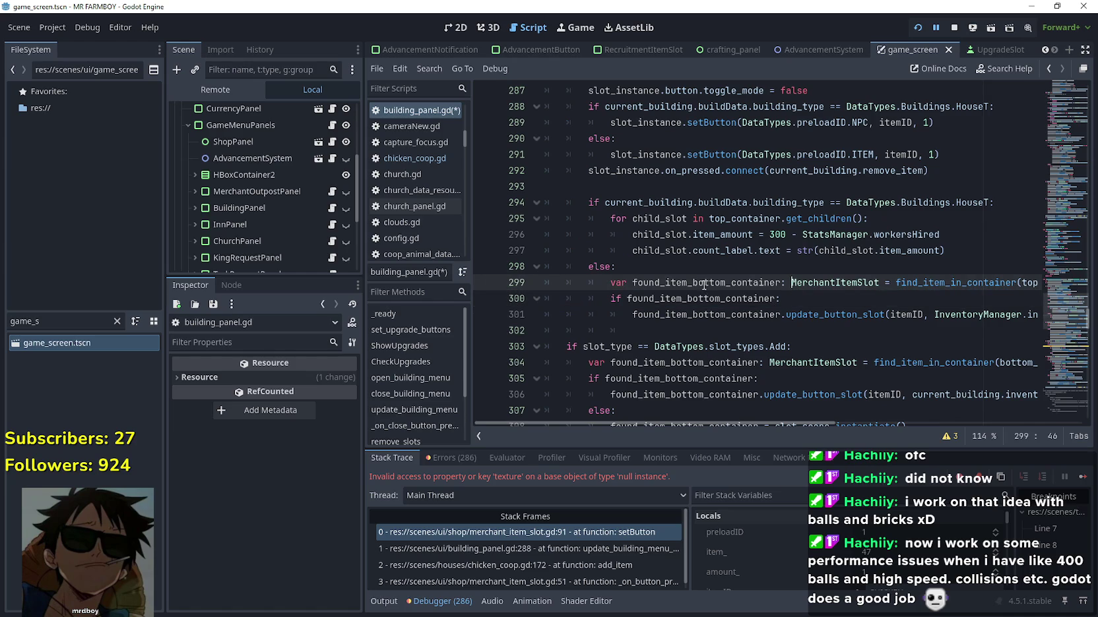
pyautogui.moveTo(721, 282); pyautogui.dragTo(688, 283)
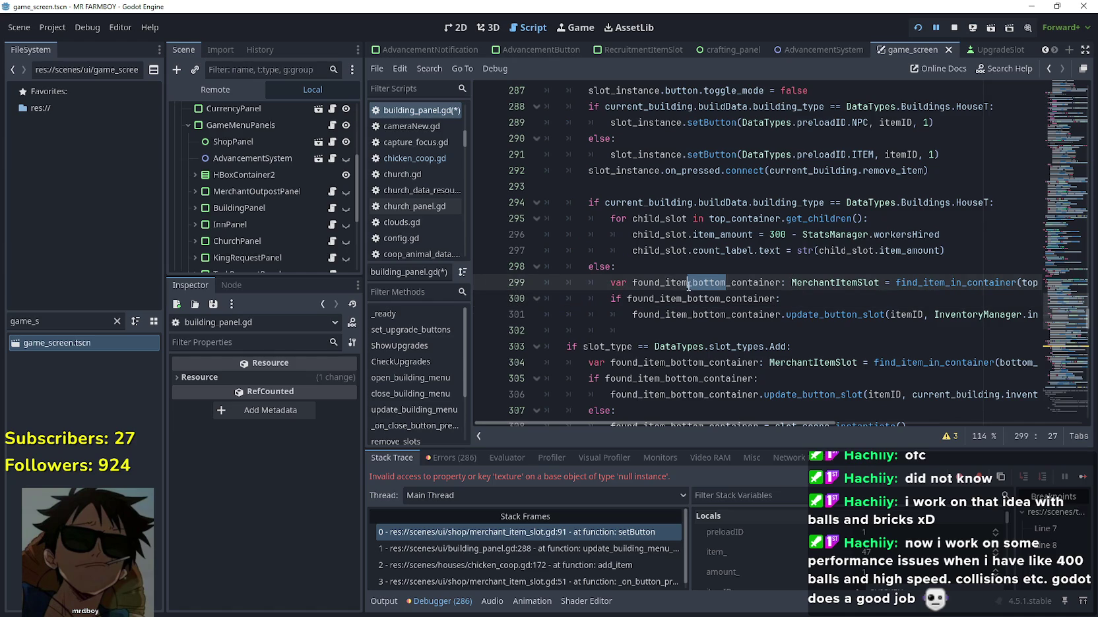
pyautogui.write('top')
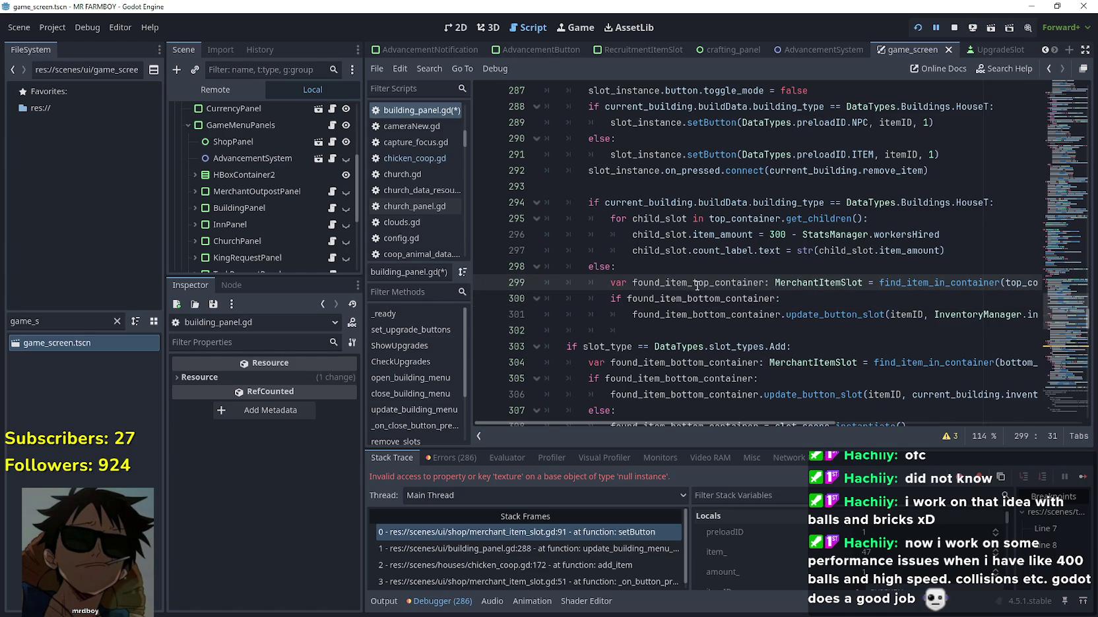
pyautogui.doubleClick(702, 298)
# Rename the variables on lines 300–301 to found_item_top_container and delete line 302's leftover indentation
pyautogui.write('top')
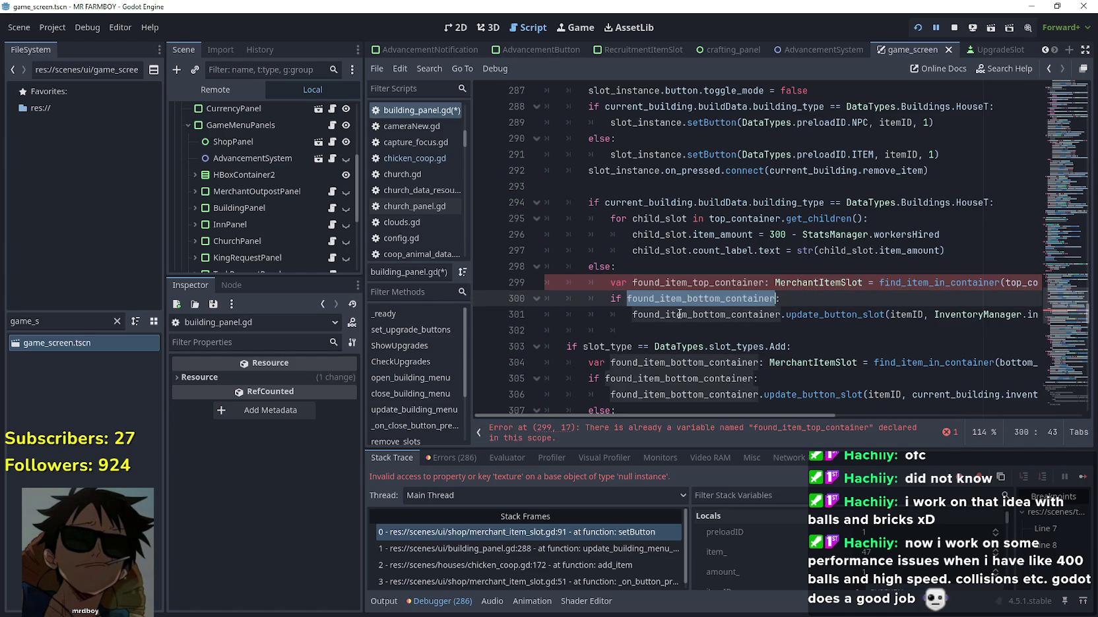
pyautogui.click(669, 314)
pyautogui.doubleClick(669, 314)
pyautogui.write('top')
pyautogui.moveTo(658, 330); pyautogui.dragTo(441, 337)
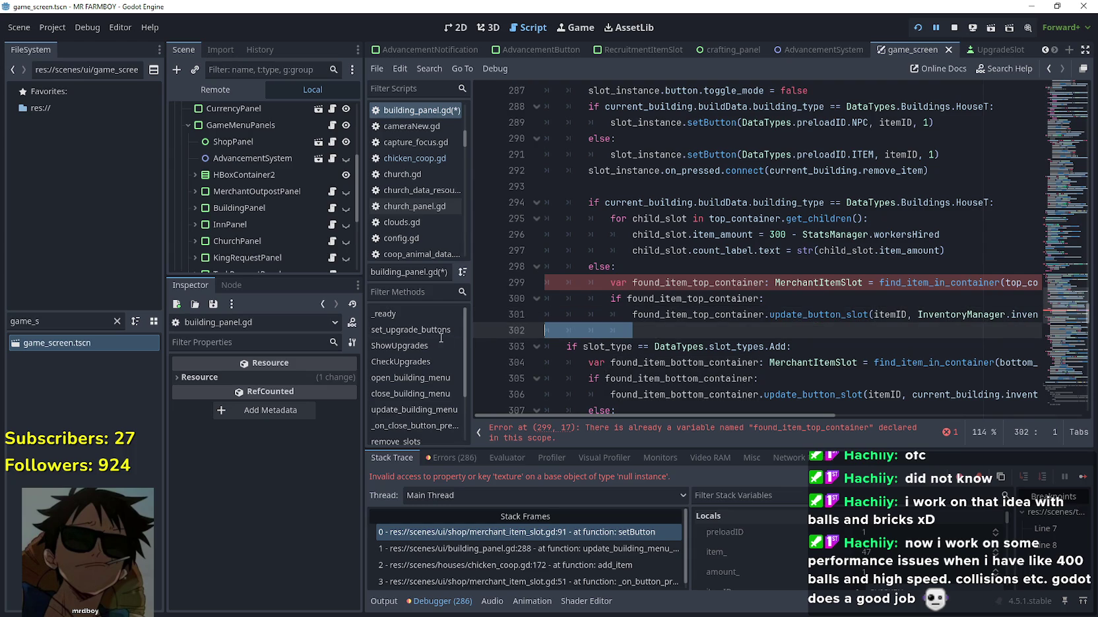
pyautogui.press('BackSpace')
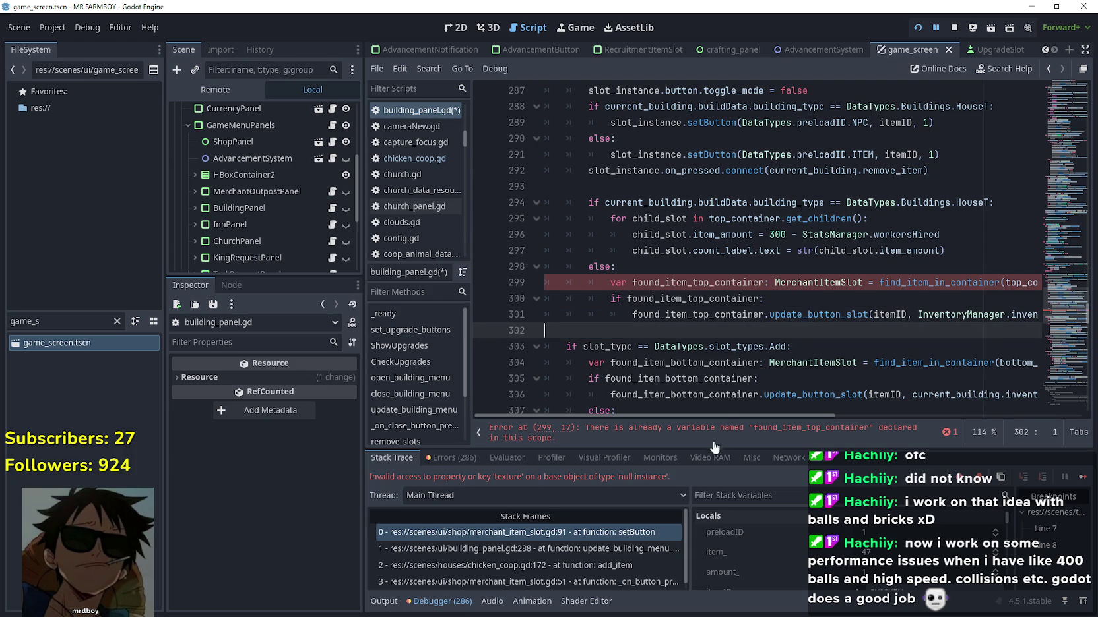
# Check the existing found_item_top_container declaration on line 279
pyautogui.moveTo(720, 414)
pyautogui.mouseDown()
pyautogui.moveTo(791, 426)
pyautogui.moveTo(700, 419)
pyautogui.mouseUp()
pyautogui.scroll(3, 597, 199)
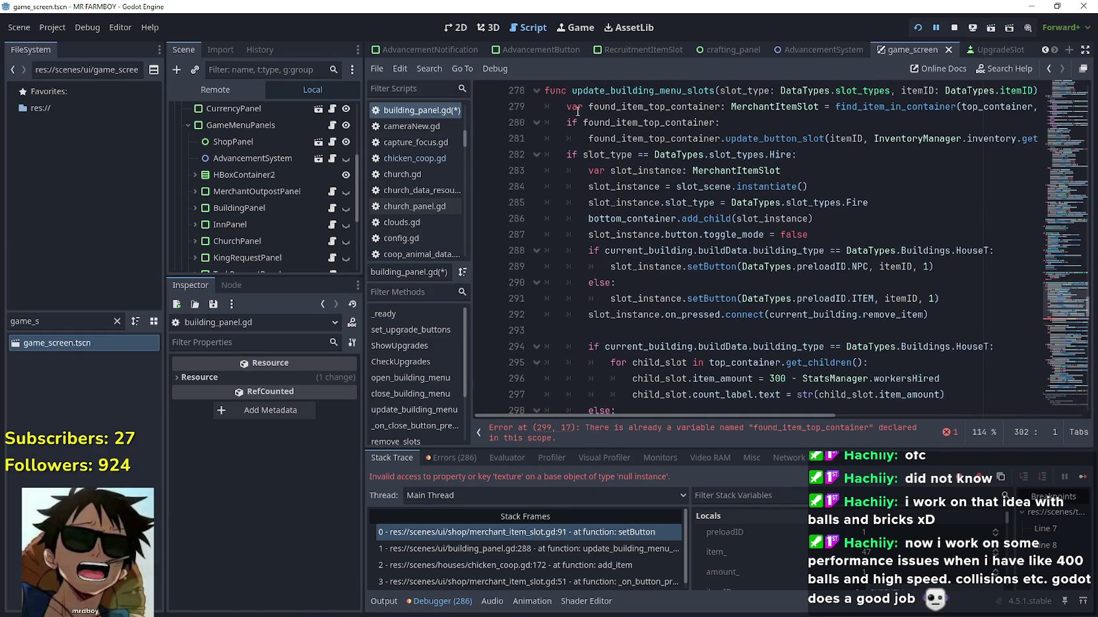
pyautogui.doubleClick(629, 107)
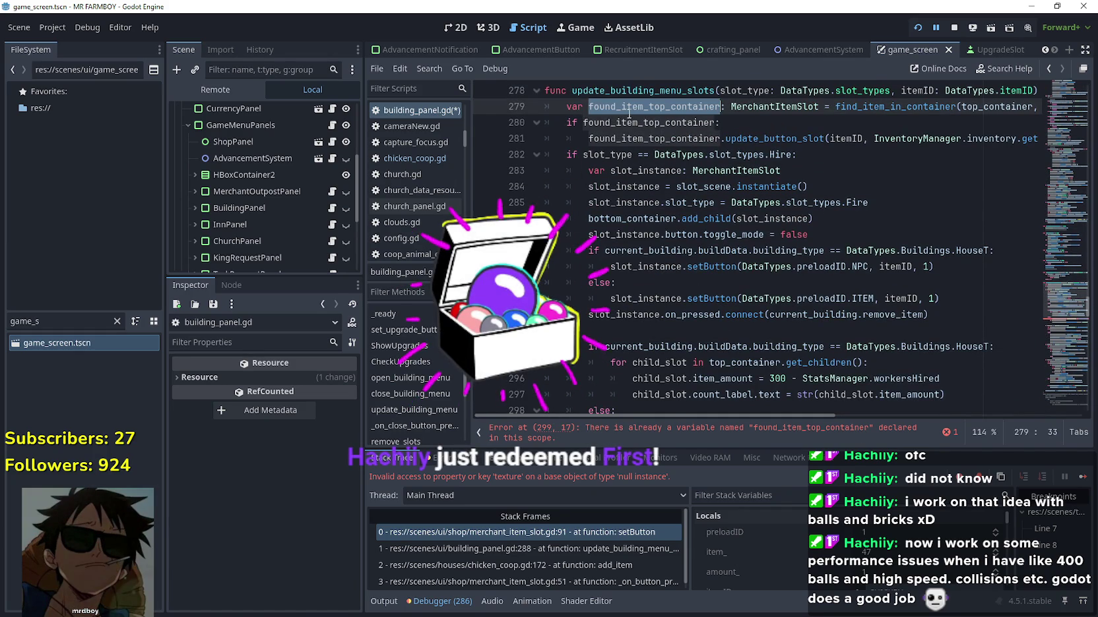
pyautogui.scroll(1, 823, 283)
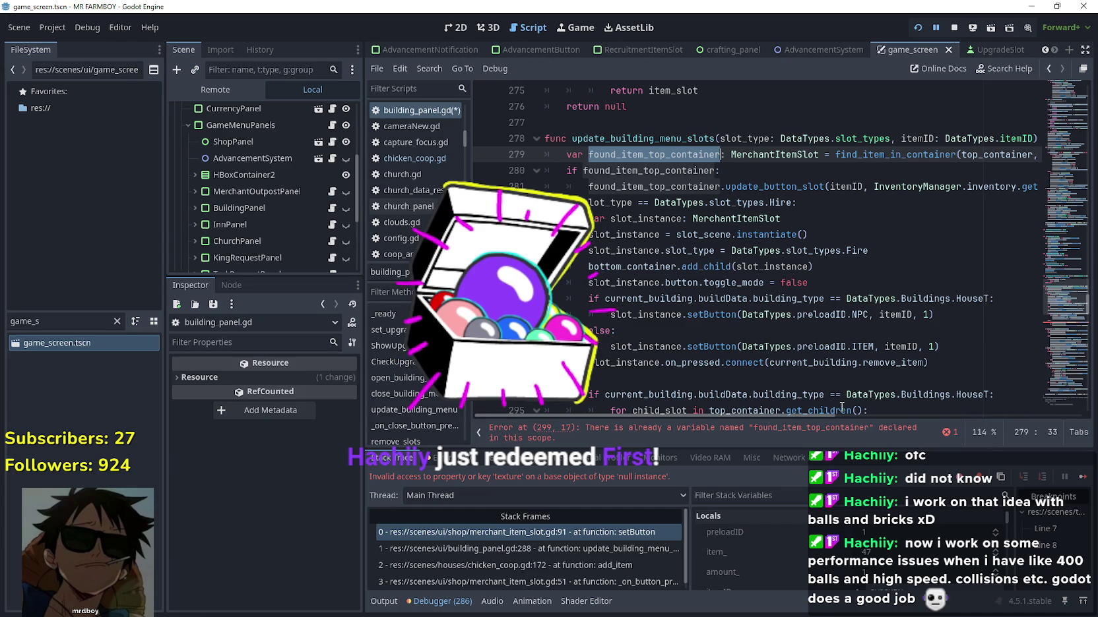
pyautogui.moveTo(815, 416)
pyautogui.mouseDown()
pyautogui.moveTo(889, 418)
pyautogui.moveTo(817, 418)
pyautogui.mouseUp()
pyautogui.scroll(-3, 666, 378)
# Comment out the else block on lines 298–301 with Ctrl+K and save the script
pyautogui.moveTo(667, 377); pyautogui.dragTo(597, 316)
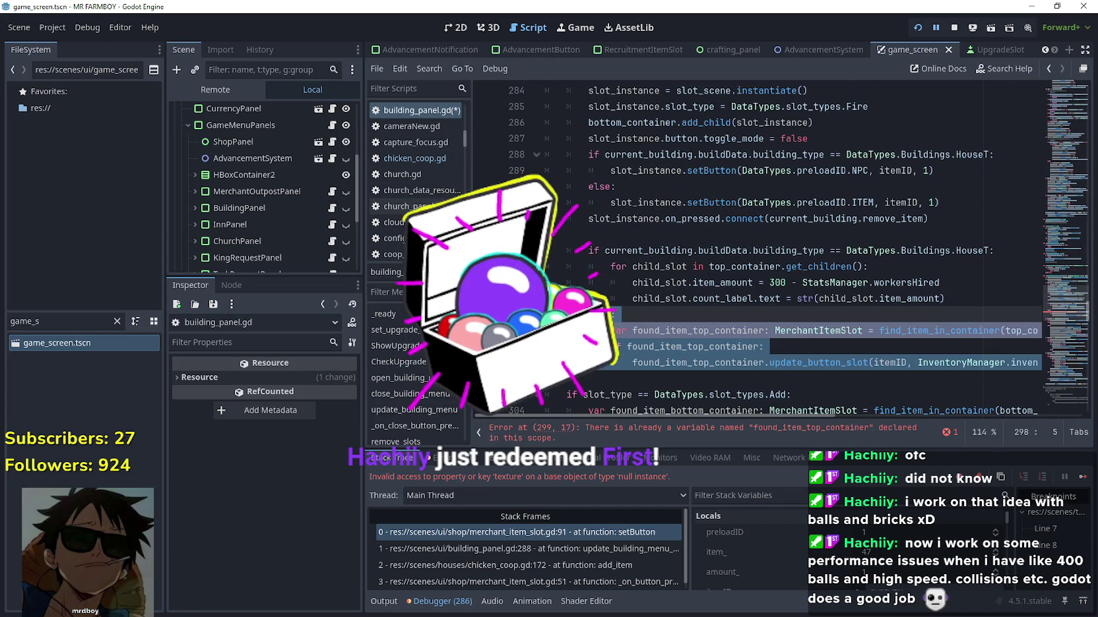
pyautogui.hotkey('ctrl', 'k')
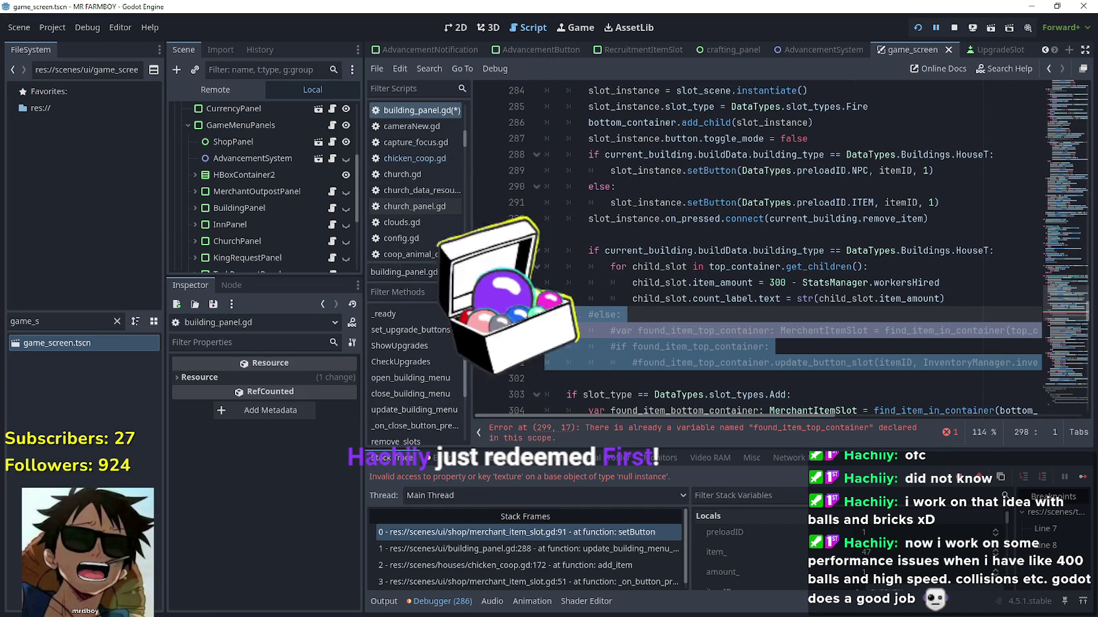
pyautogui.click(645, 313)
pyautogui.hotkey('ctrl', 's')
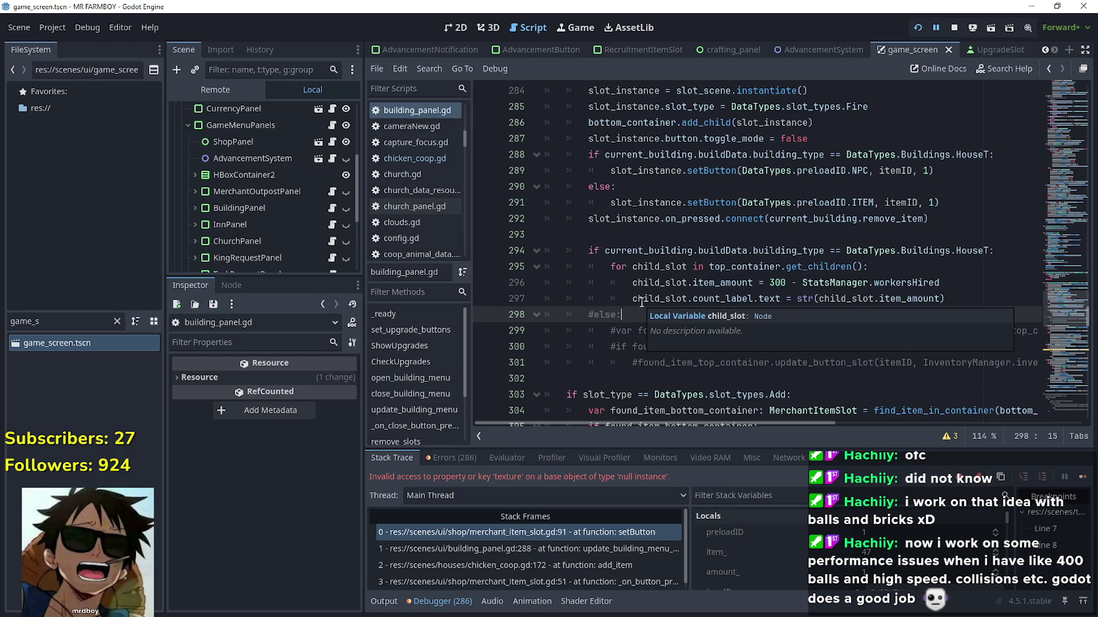
pyautogui.click(619, 378)
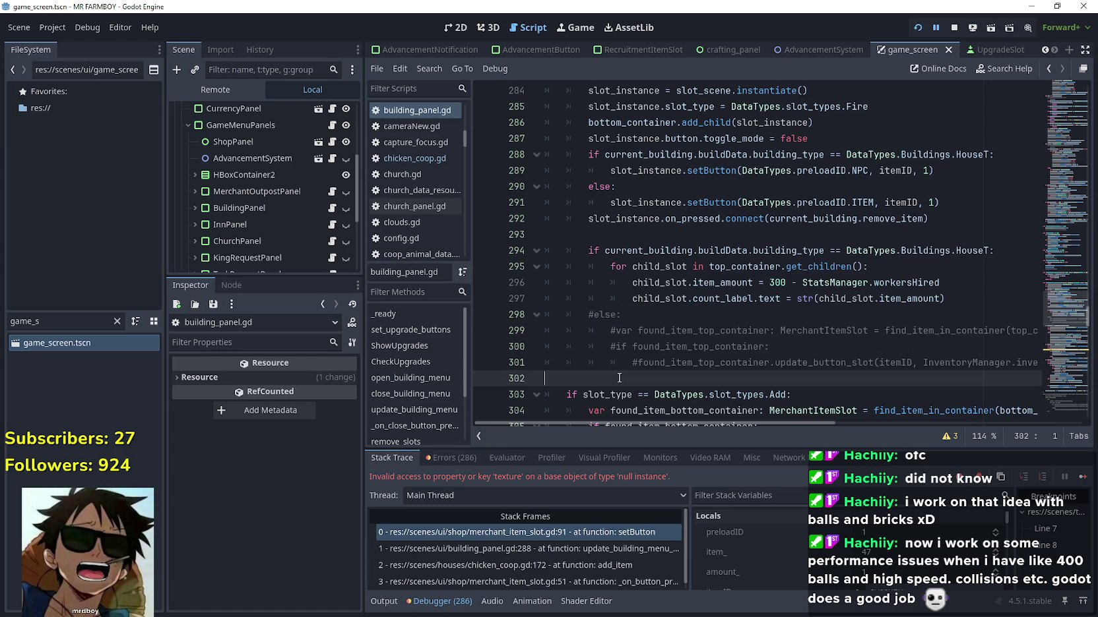
pyautogui.hotkey('ctrl', 's')
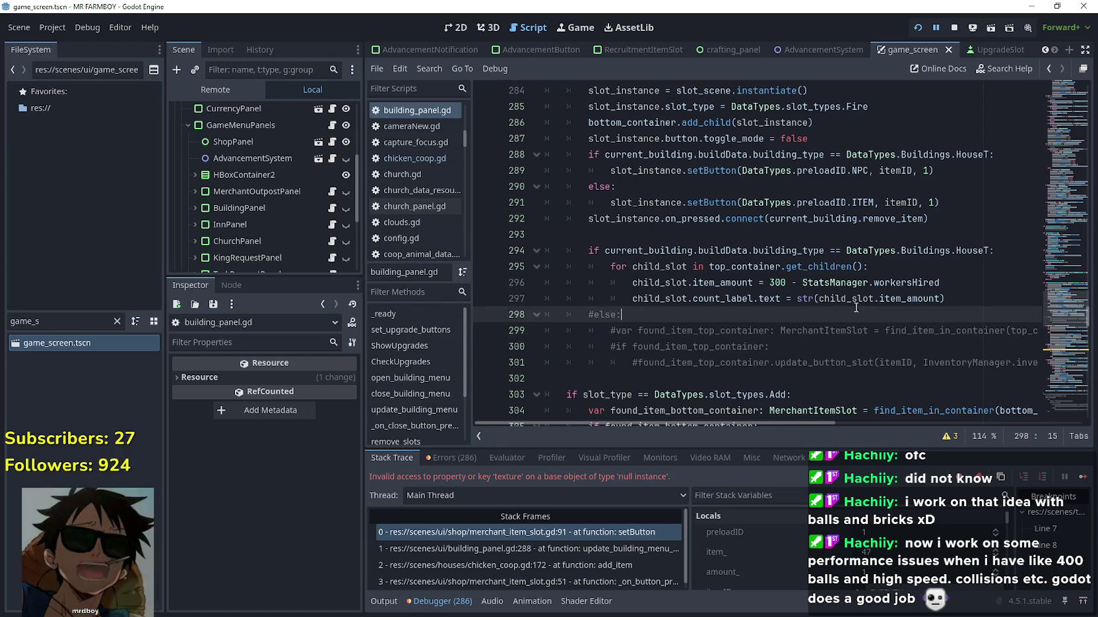
pyautogui.click(981, 299)
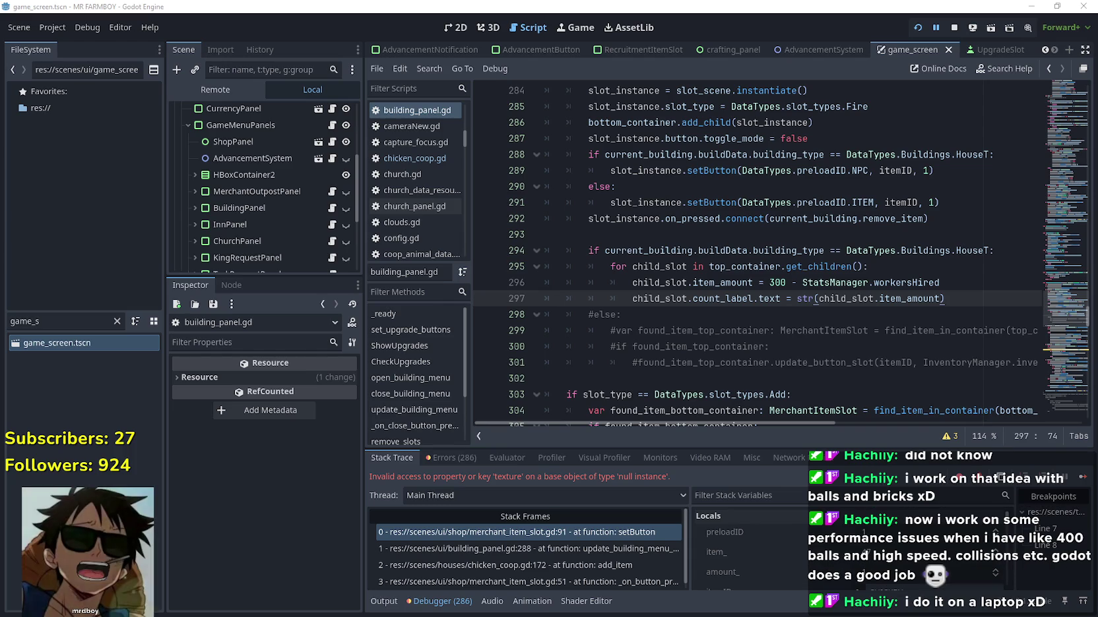
# Relaunch the game, inspect the null-instance texture error in the debugger, and return to the game
pyautogui.press('F5')
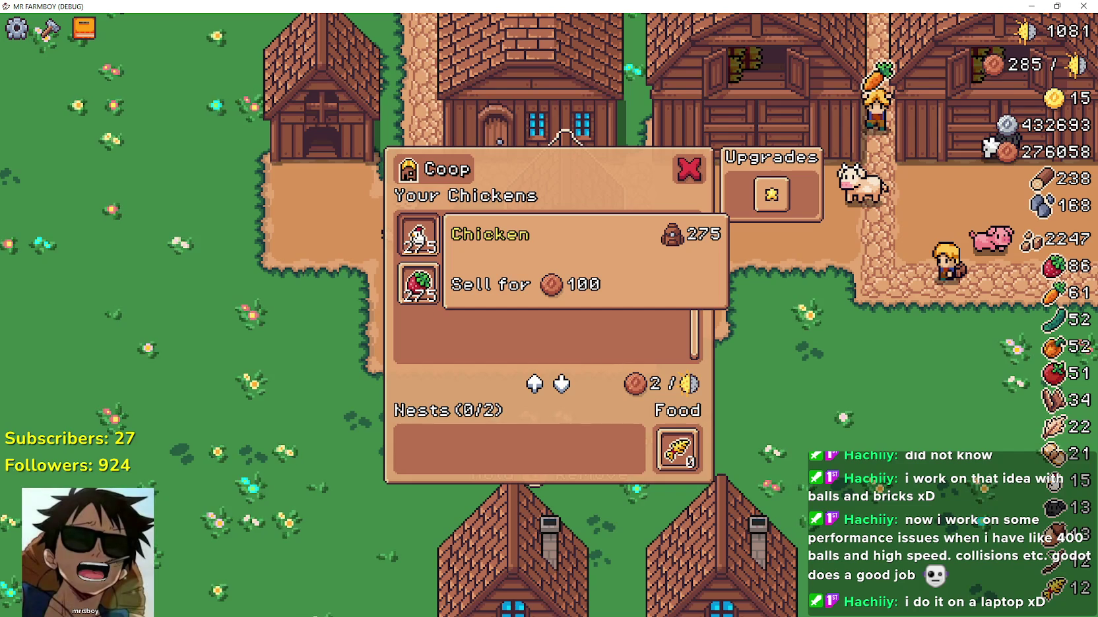
pyautogui.click(418, 235)
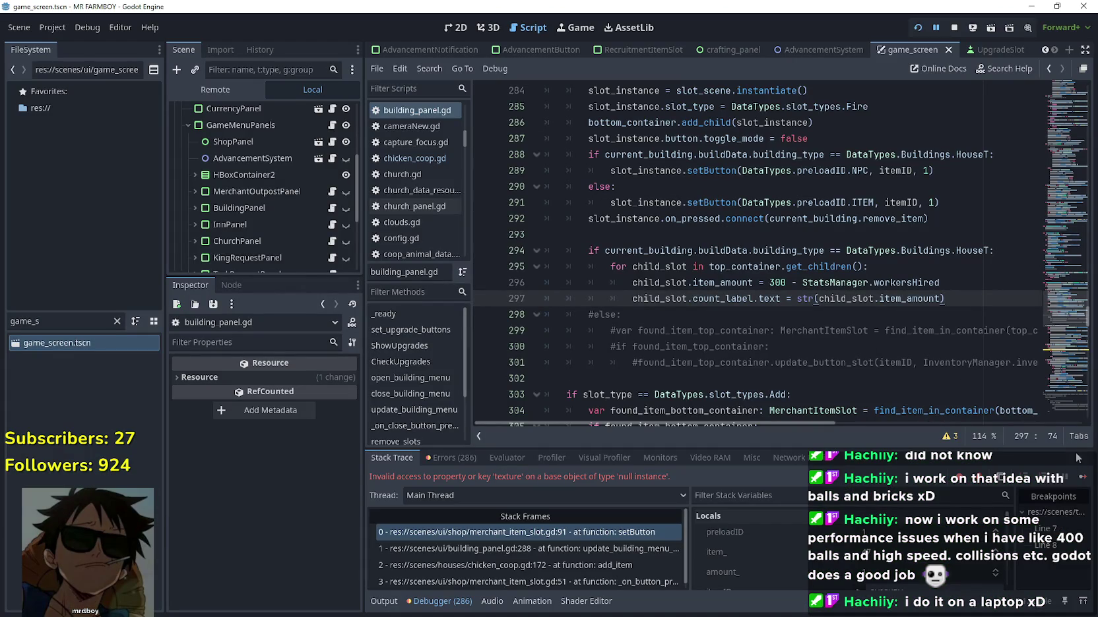
pyautogui.click(1082, 476)
# Reopen the Coop panel and move a chicken into the second nest to trigger the error
pyautogui.press('Escape')
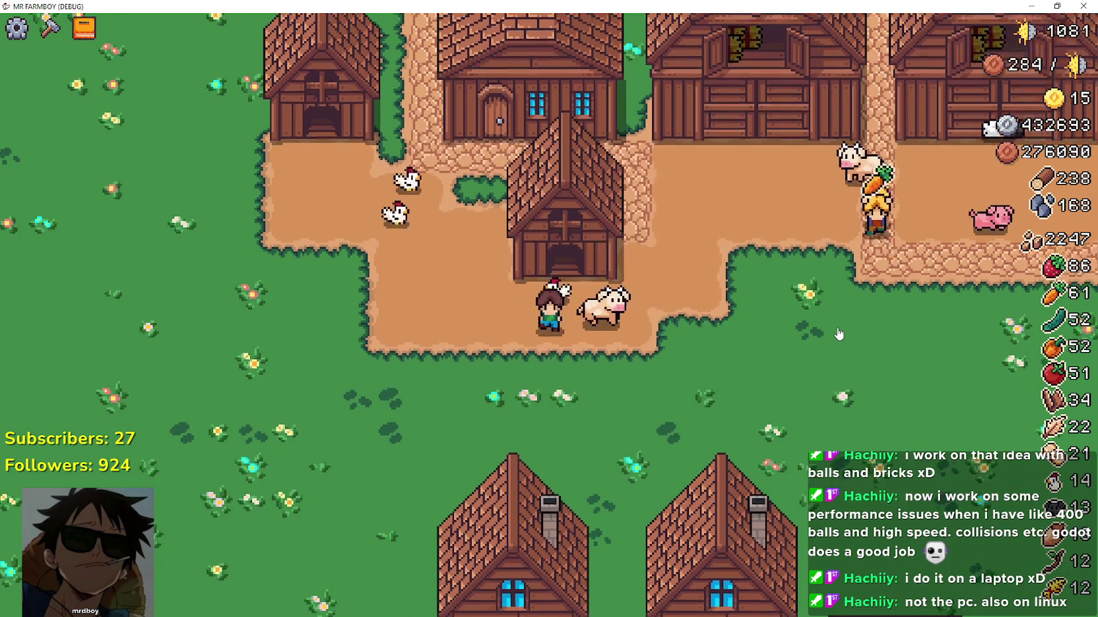
pyautogui.press('e')
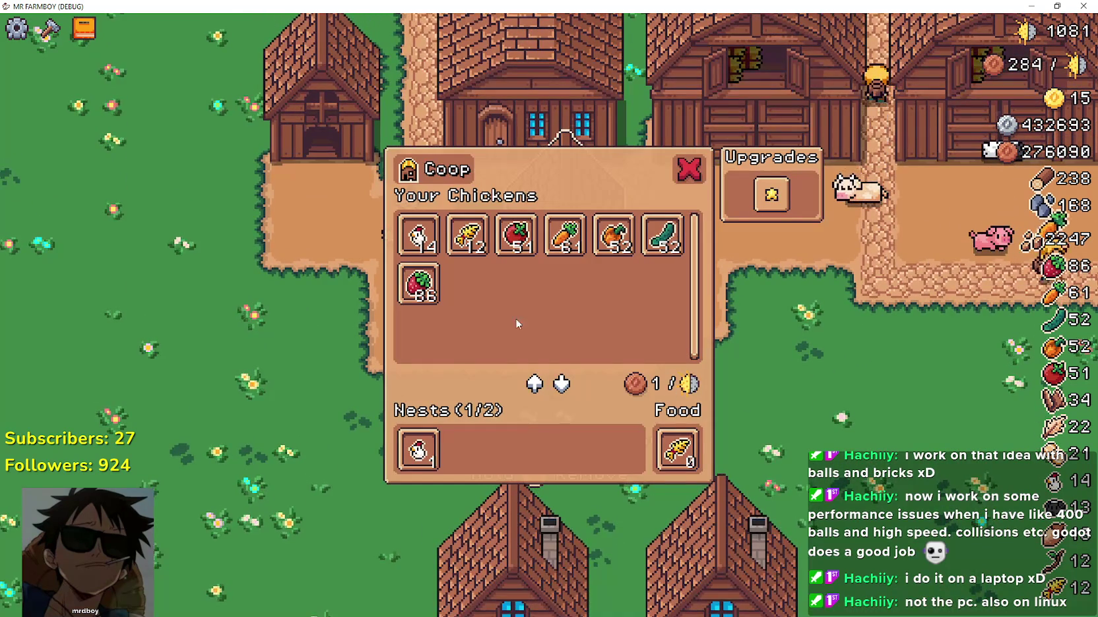
pyautogui.moveTo(420, 450)
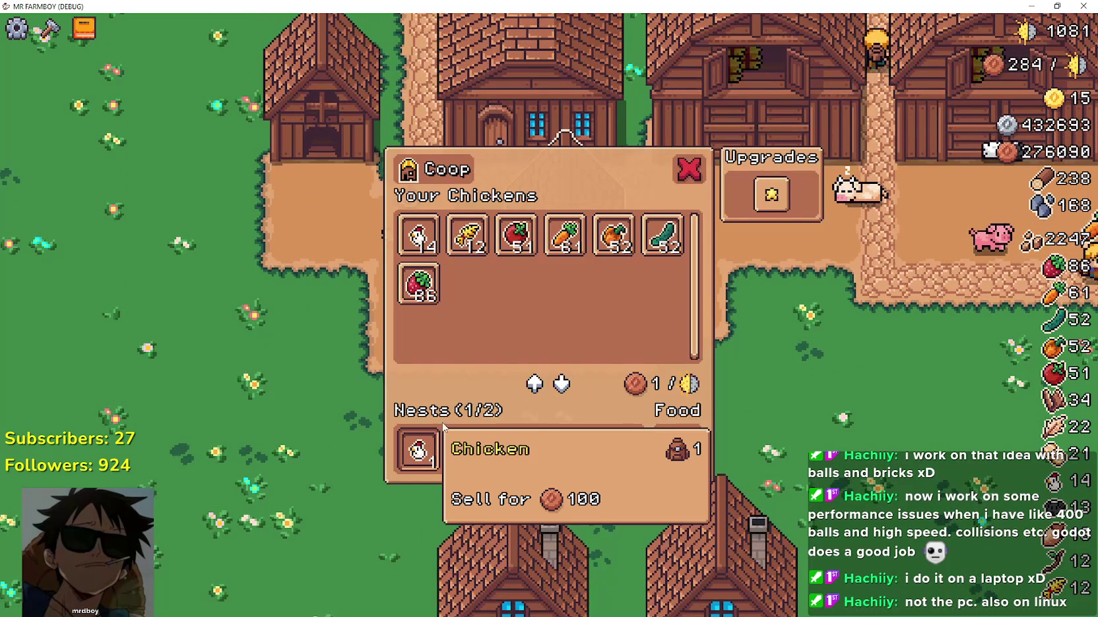
pyautogui.click(419, 237)
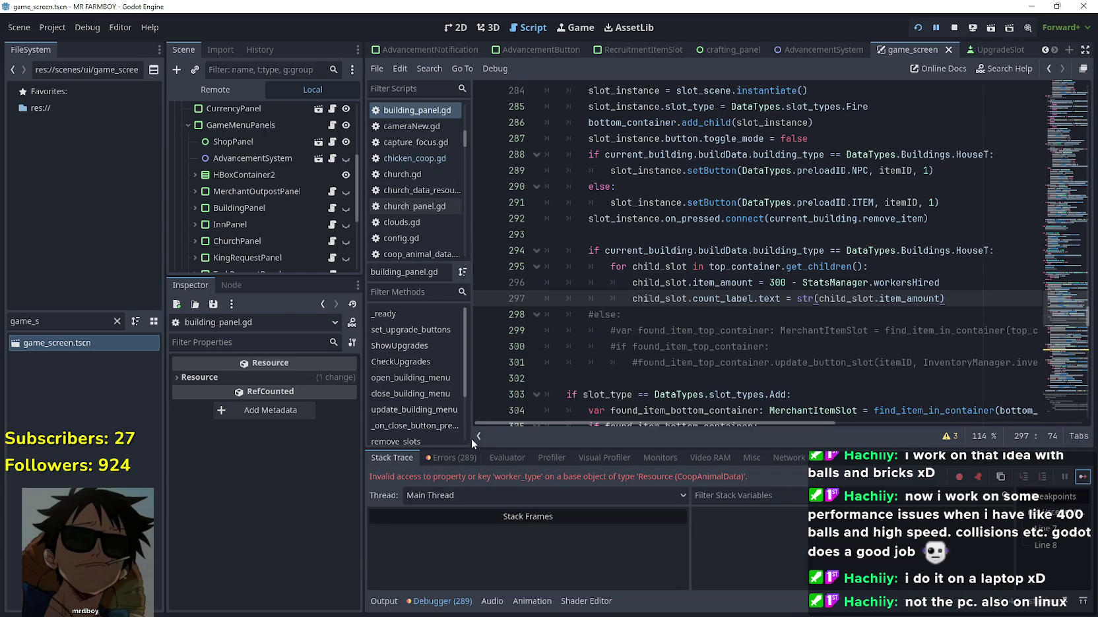
# Scroll tooltip_component_test.gd to the Hire/Fire branch and select line 607
pyautogui.scroll(5, 705, 223)
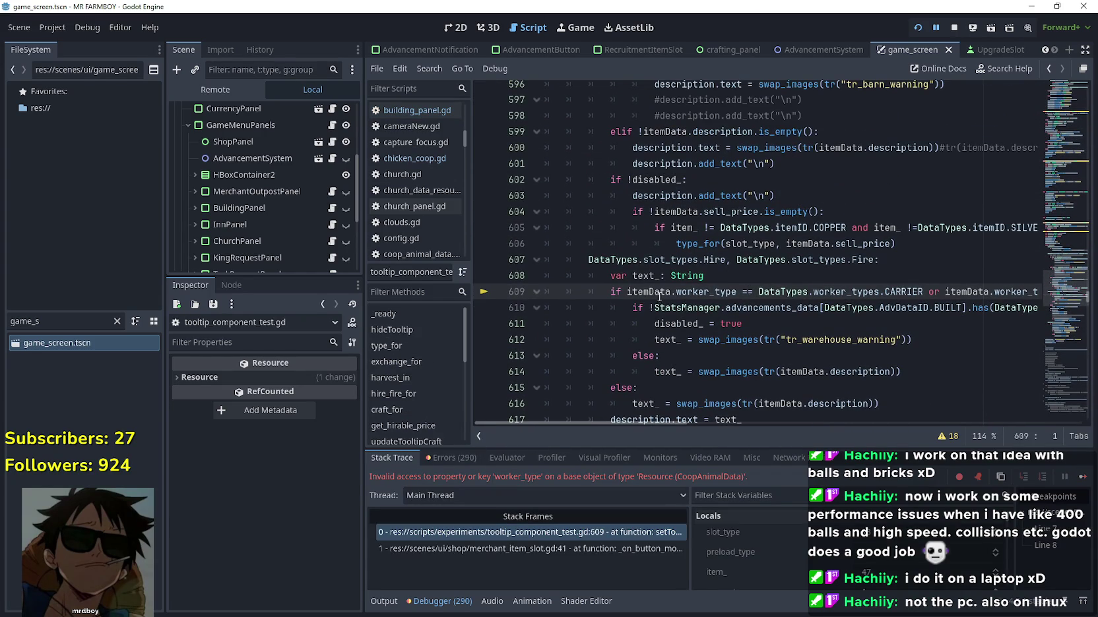
pyautogui.scroll(10, 650, 292)
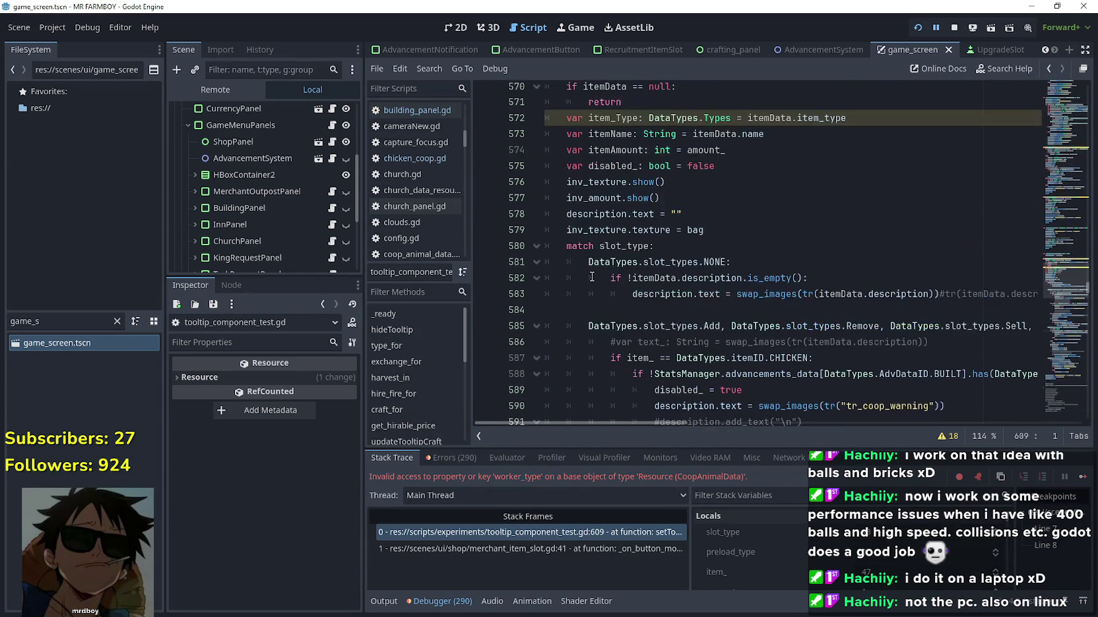
pyautogui.scroll(3, 591, 276)
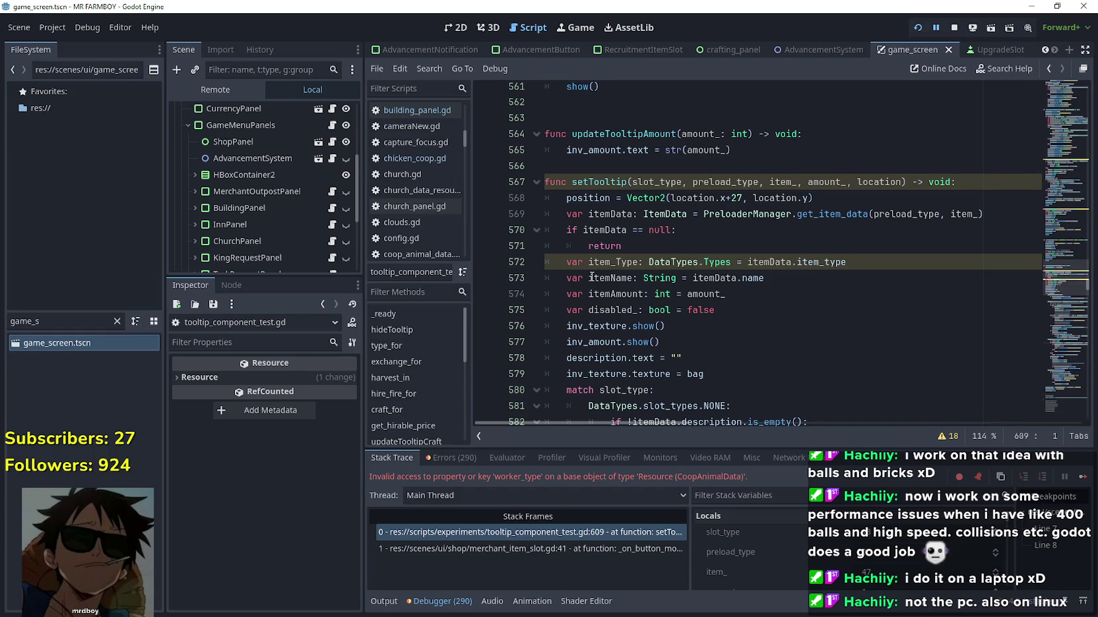
pyautogui.scroll(-9, 591, 276)
pyautogui.hotkey('alt', 'Tab')
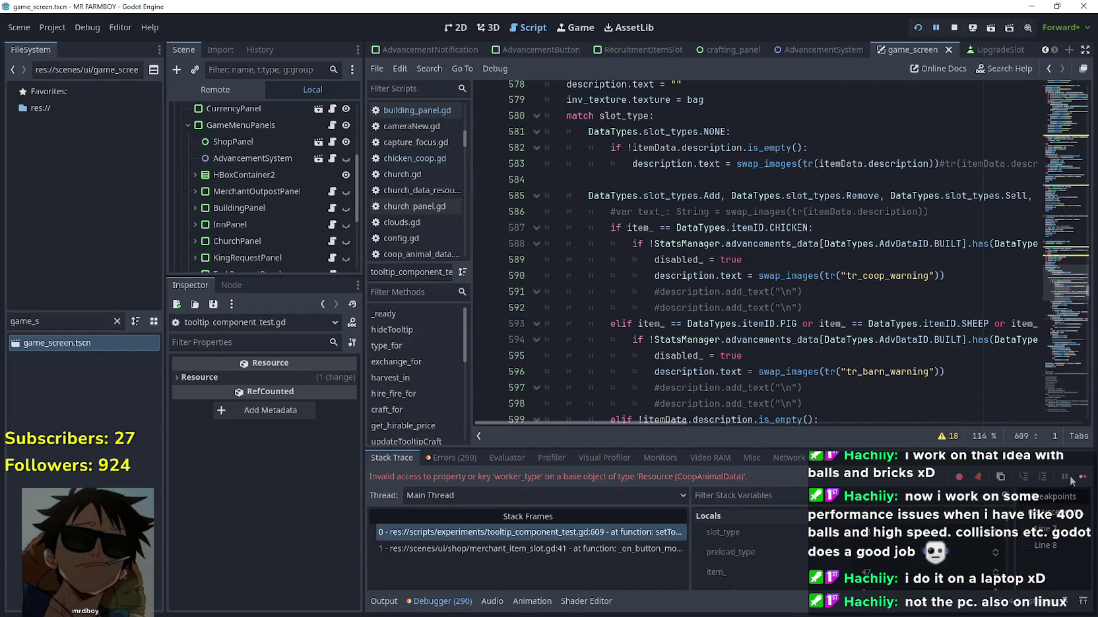
pyautogui.scroll(-1, 630, 306)
pyautogui.scroll(-3, 630, 305)
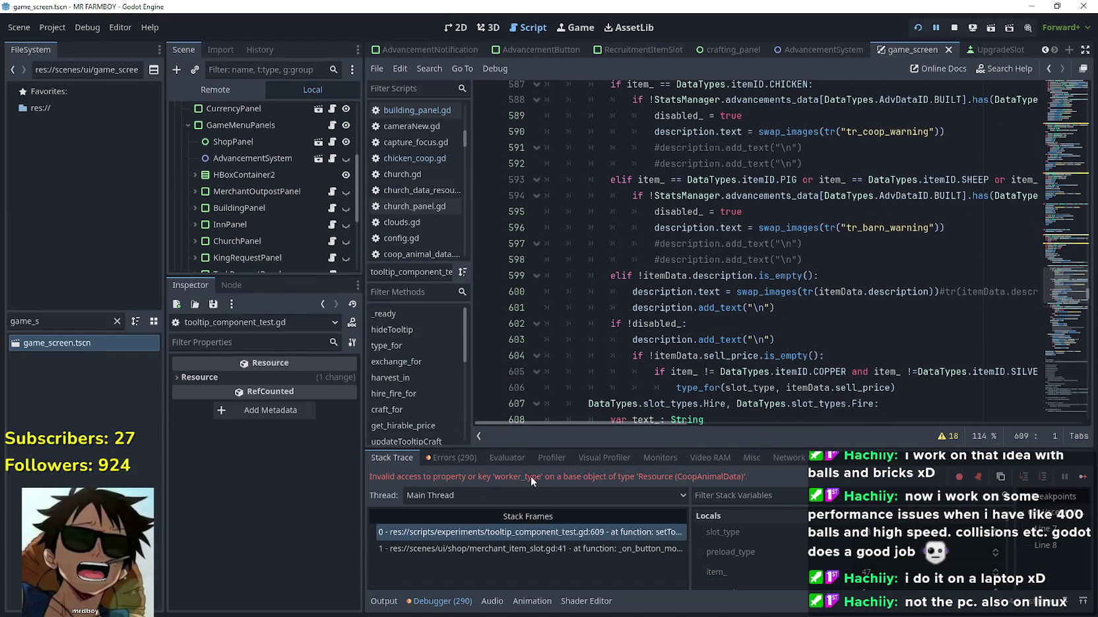
pyautogui.scroll(-4, 954, 252)
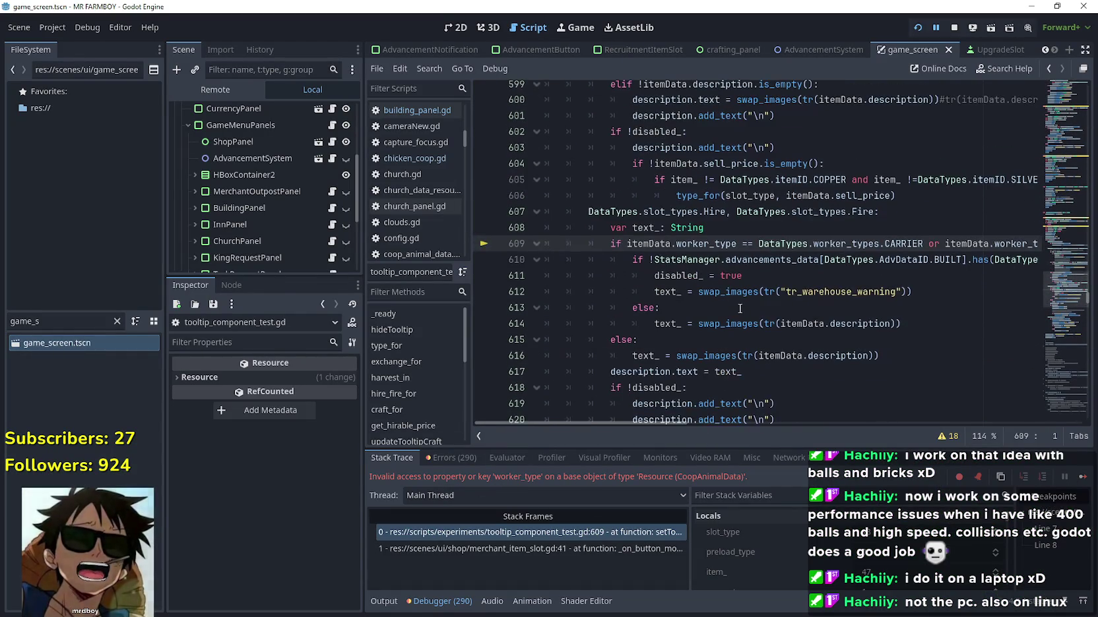
pyautogui.moveTo(874, 212); pyautogui.dragTo(590, 212)
pyautogui.moveTo(914, 210); pyautogui.dragTo(534, 209)
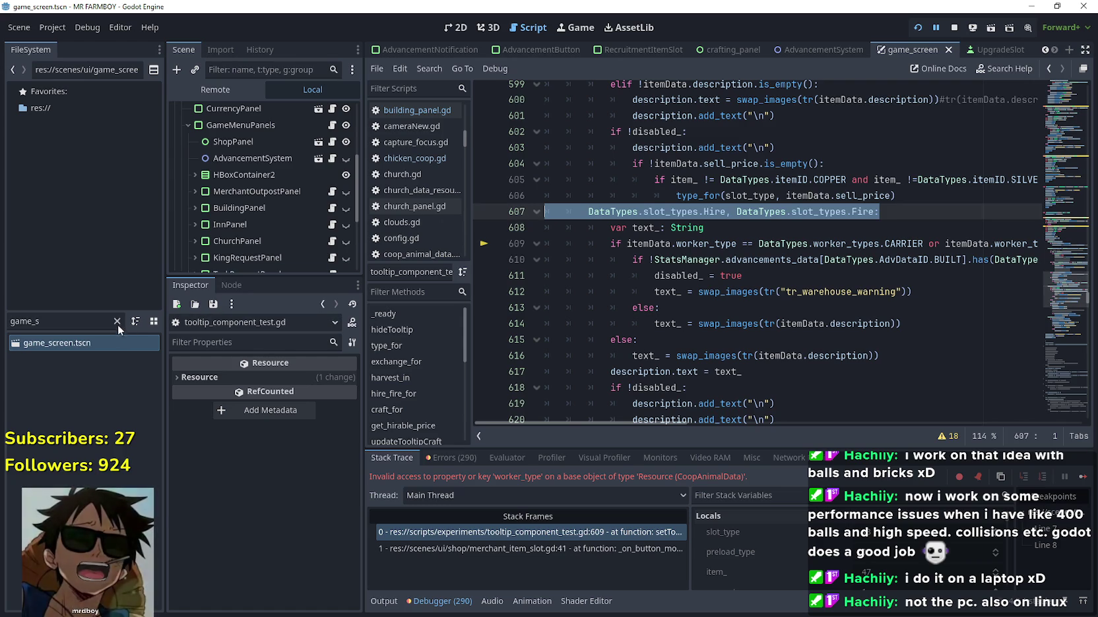
# Filter the files for game_screen.tscn, open it, and view the merchant_item_slot.gd error frame
pyautogui.click(118, 321)
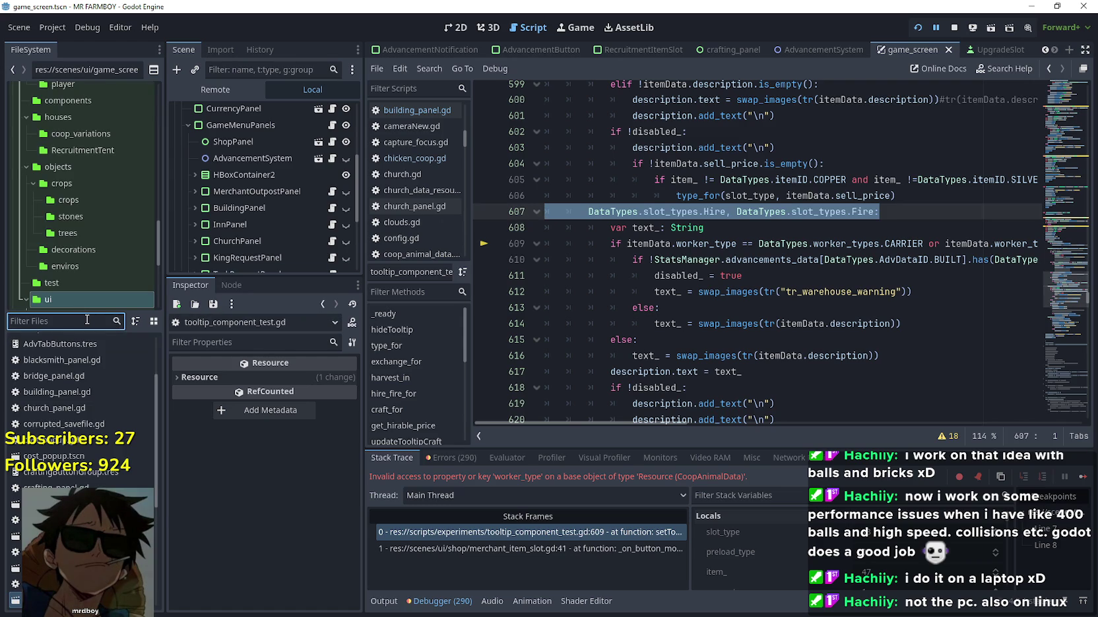
pyautogui.write('game_s')
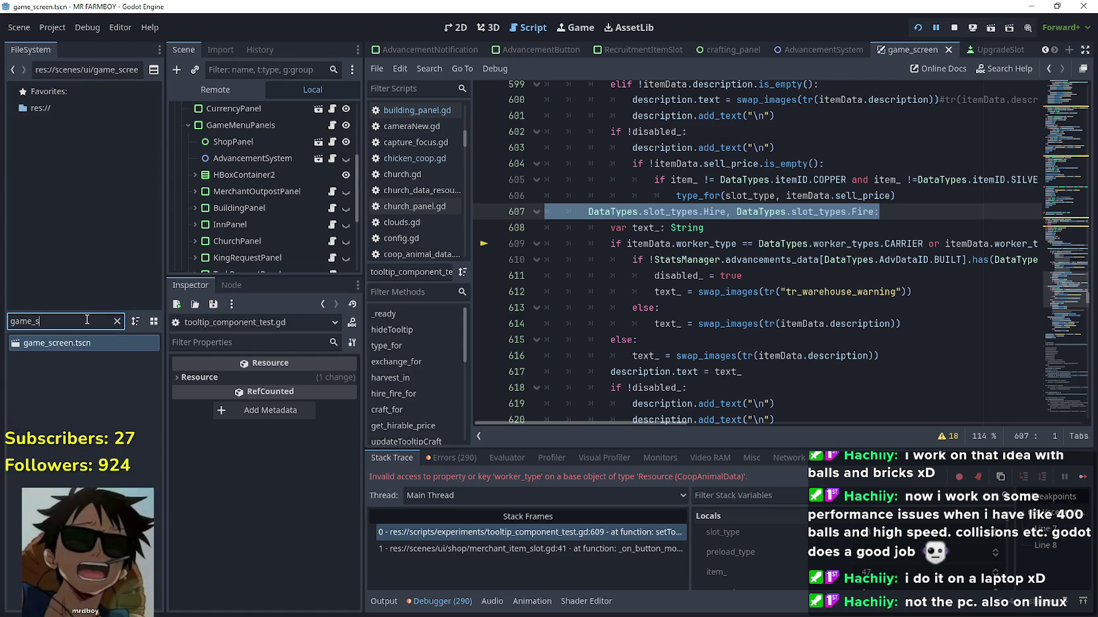
pyautogui.click(105, 343)
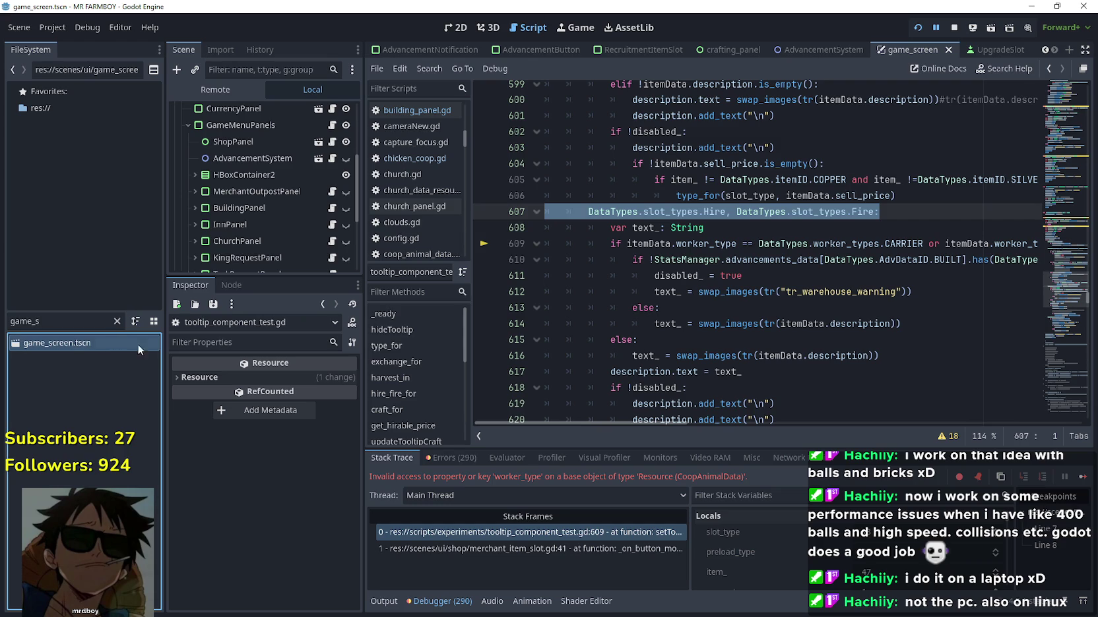
pyautogui.click(557, 549)
pyautogui.moveTo(785, 423)
pyautogui.mouseDown()
pyautogui.moveTo(853, 425)
pyautogui.moveTo(715, 411)
pyautogui.mouseUp()
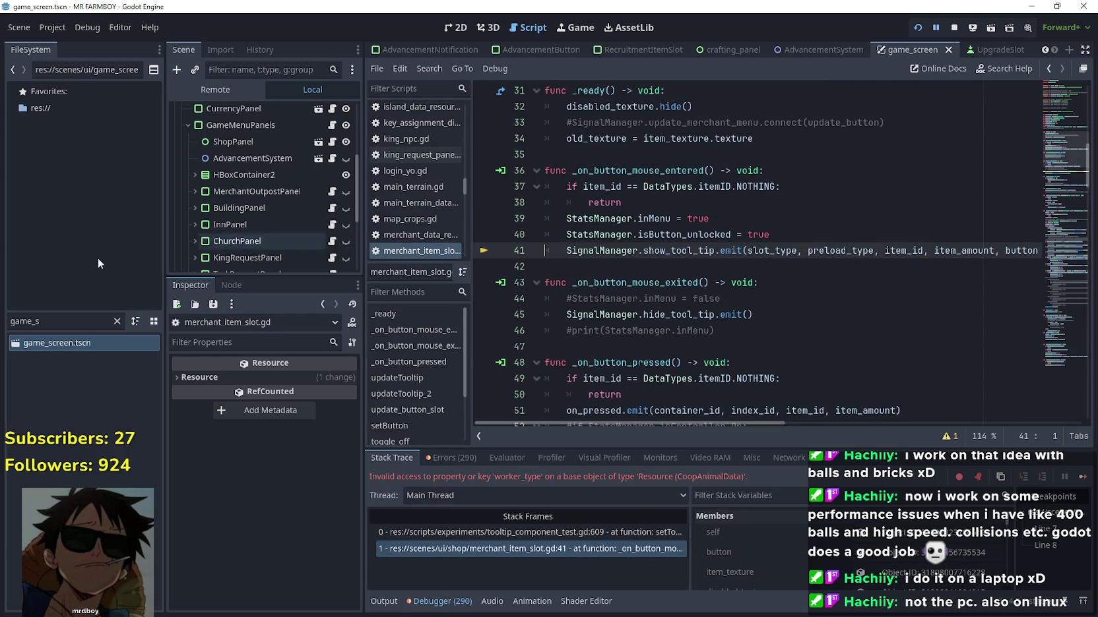
# Reopen building_panel.gd from the BuildingPanel's script icon and dismiss the building_type documentation popup
pyautogui.click(58, 322)
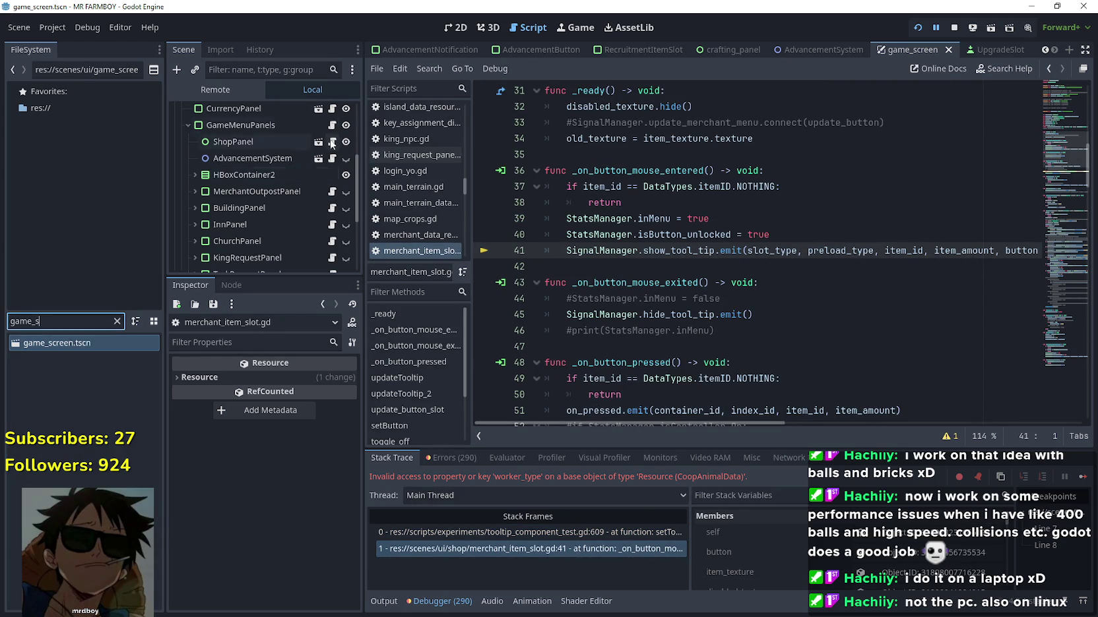
pyautogui.click(336, 208)
pyautogui.moveTo(763, 257)
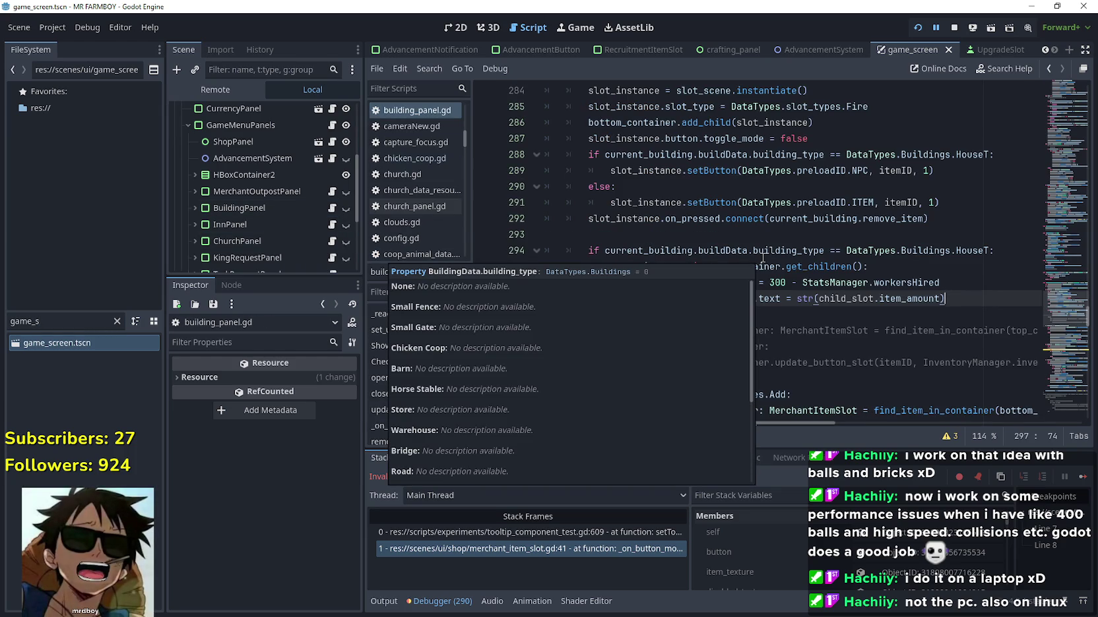
pyautogui.click(825, 251)
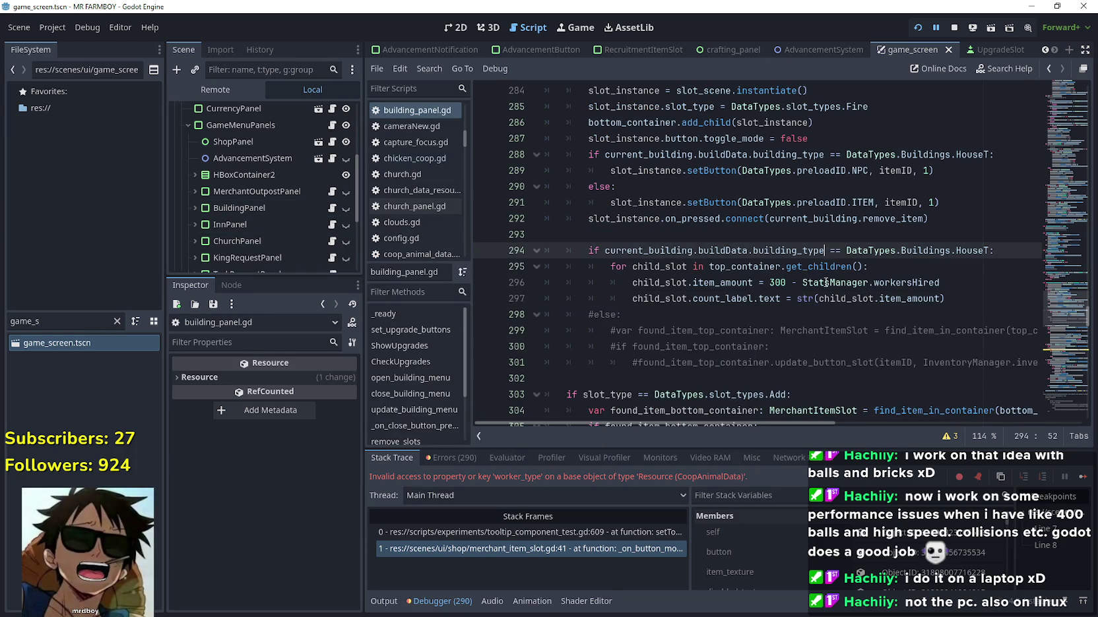
# Paste the HouseT building-type check above the slot_type line and indent the Fire assignment under it
pyautogui.scroll(3, 833, 290)
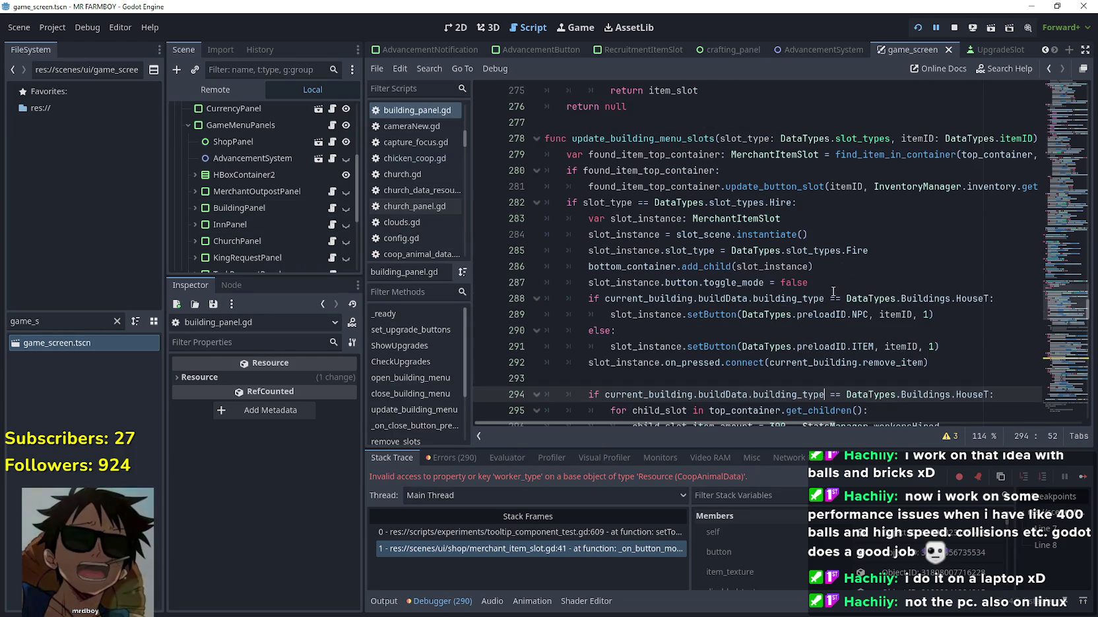
pyautogui.click(881, 255)
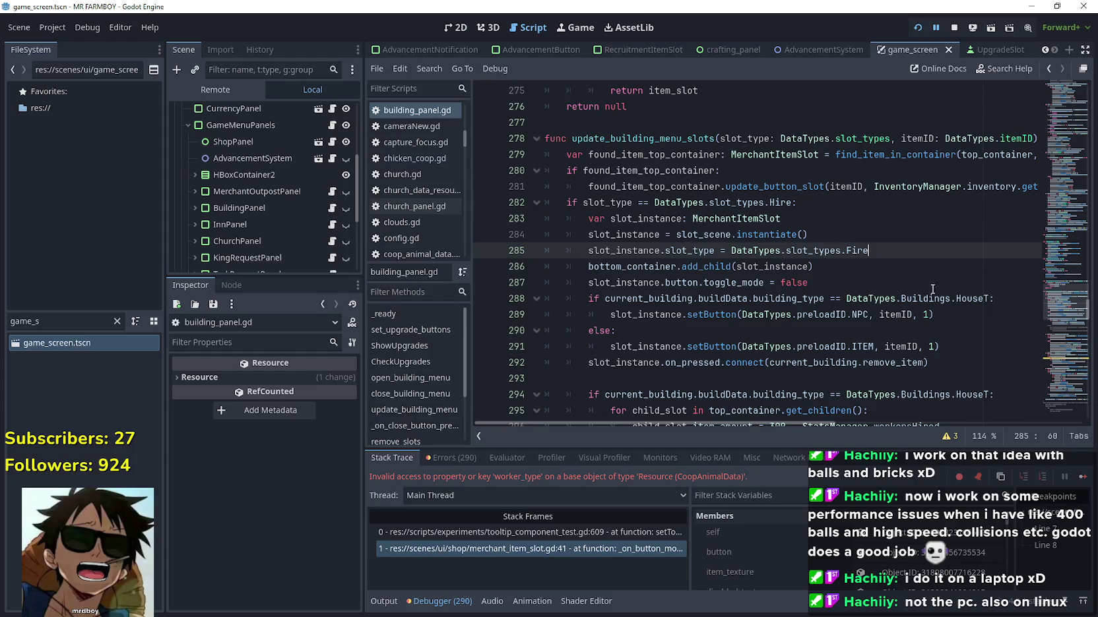
pyautogui.moveTo(997, 299); pyautogui.dragTo(589, 299)
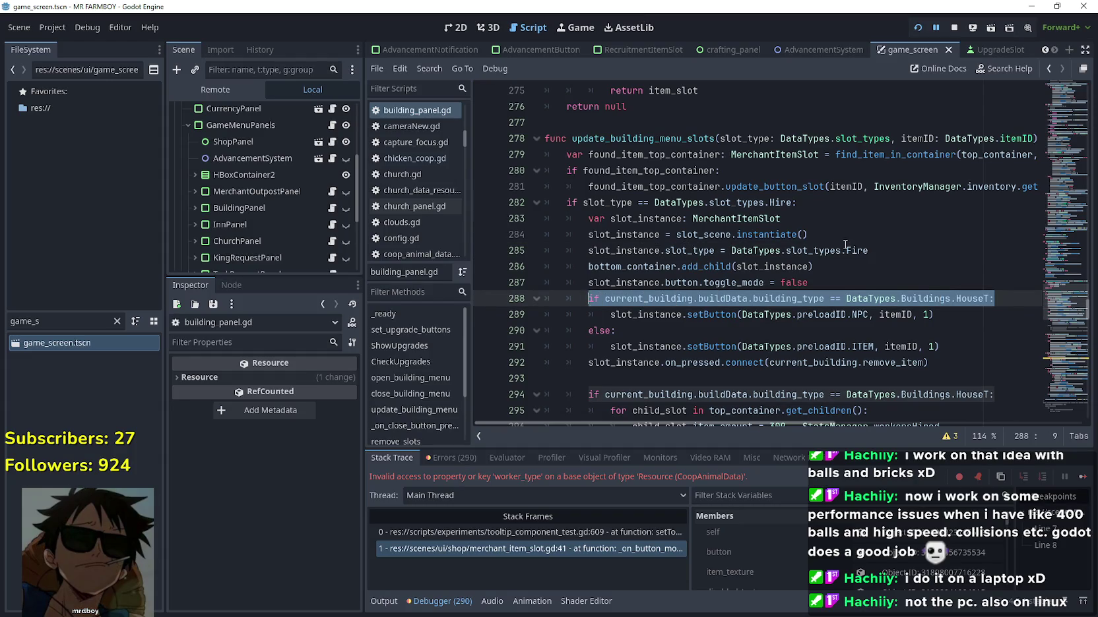
pyautogui.click(845, 245)
pyautogui.hotkey('ctrl', 'shift', 'Return')
pyautogui.write('if current_building.buildData.building_type == DataTypes.Buildings.HouseT:')
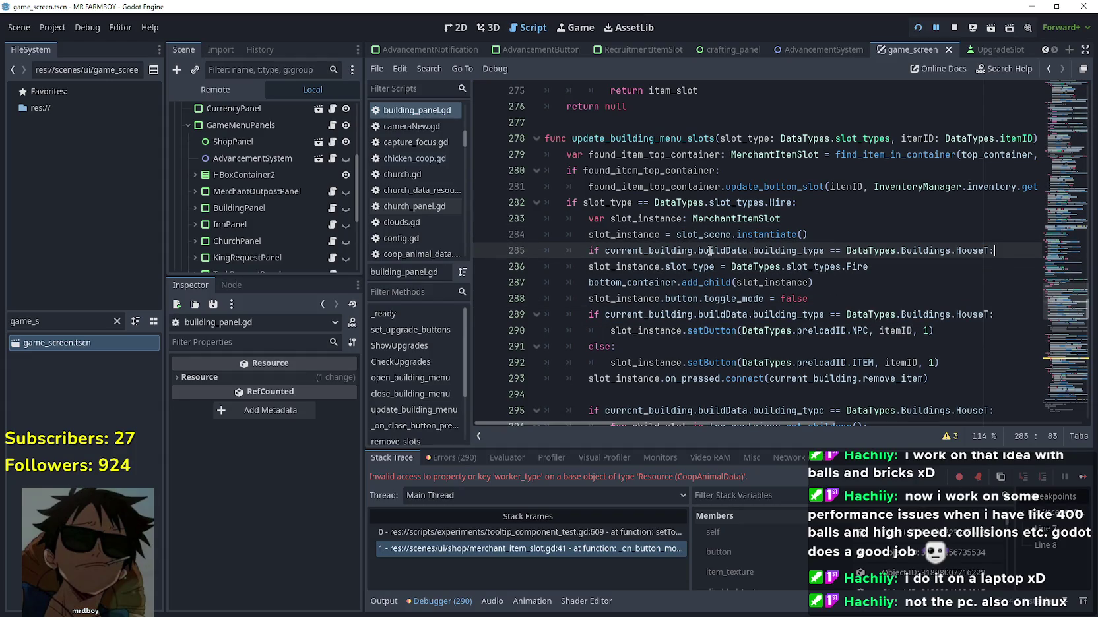
pyautogui.click(589, 266)
pyautogui.press('Tab')
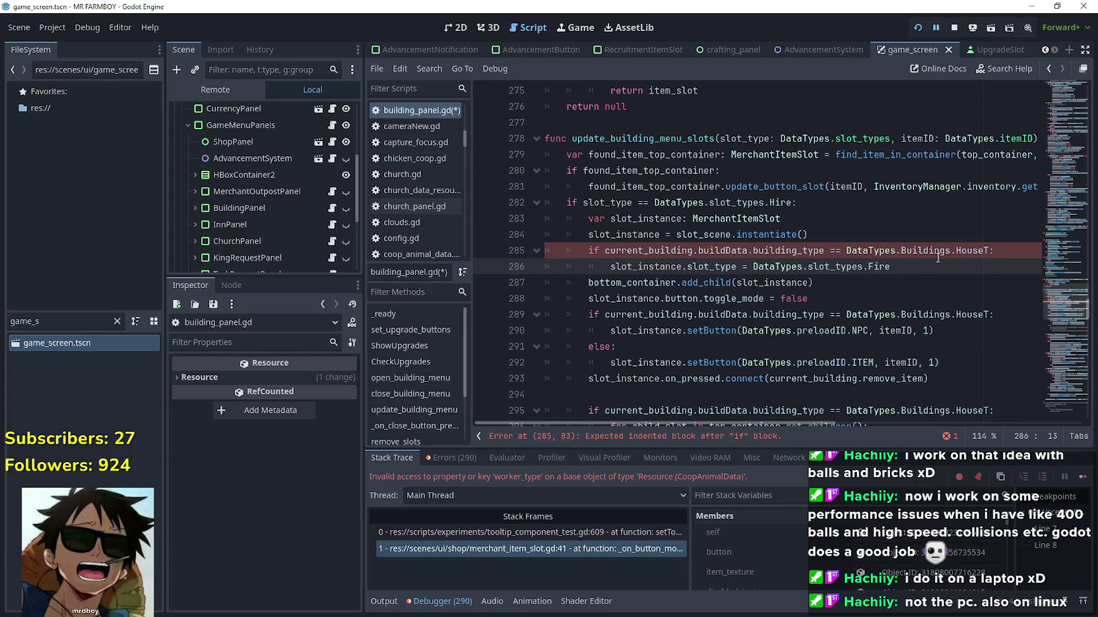
# Add an else branch that assigns DataTypes.slot_types.Add to the hire slot instead
pyautogui.click(923, 271)
pyautogui.press('Return')
pyautogui.press('BackSpace')
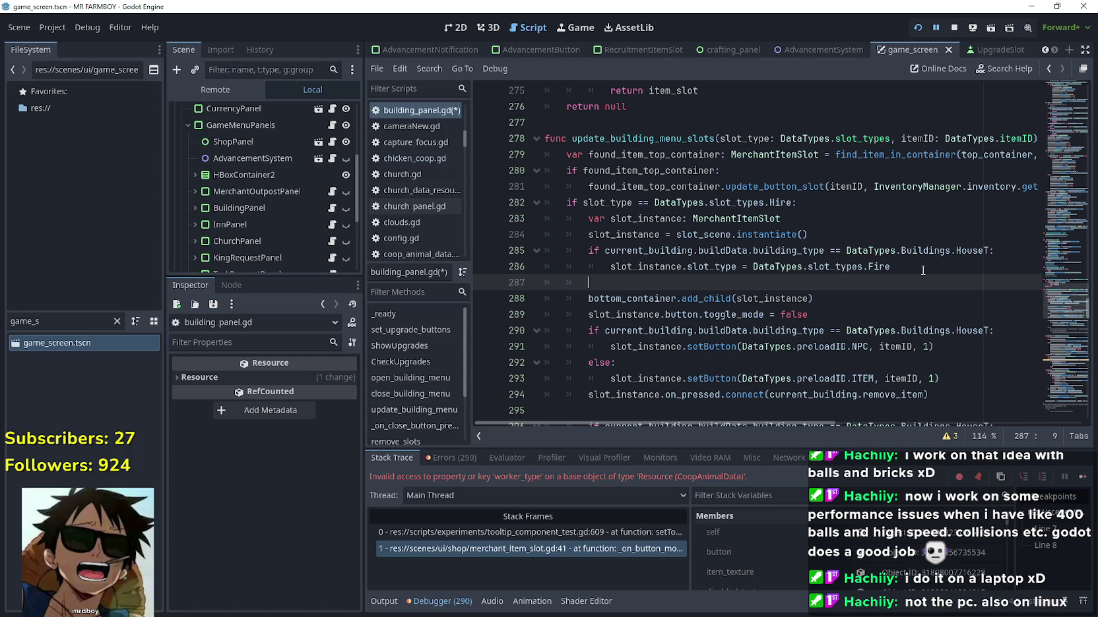
pyautogui.write('else:')
pyautogui.press('Return')
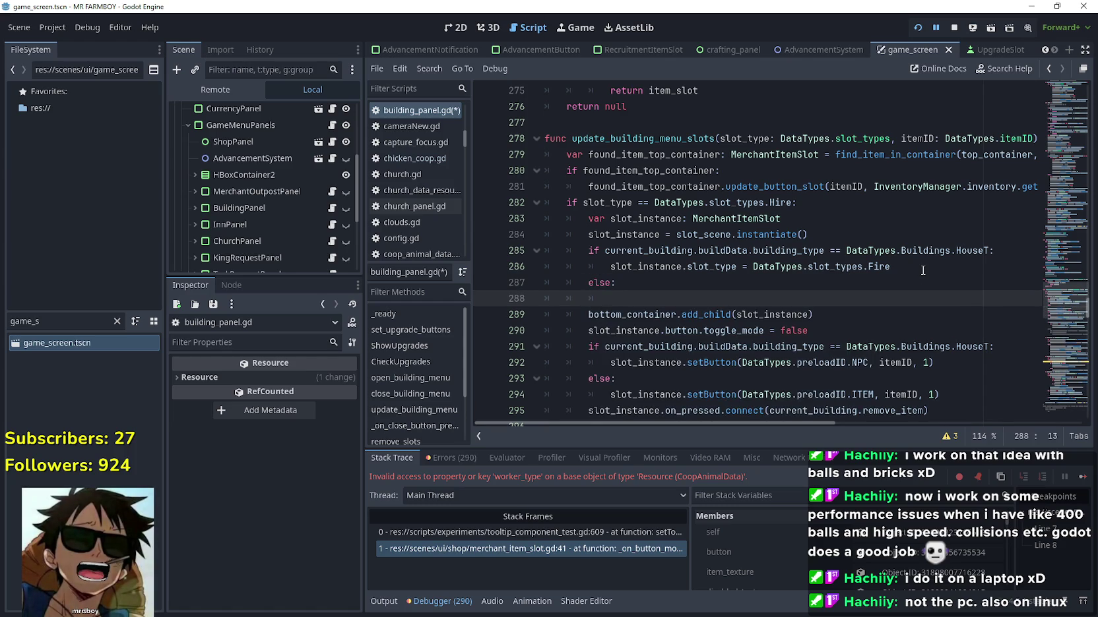
pyautogui.moveTo(923, 270); pyautogui.dragTo(608, 268)
pyautogui.hotkey('ctrl', 'c')
pyautogui.click(641, 300)
pyautogui.hotkey('ctrl', 'v')
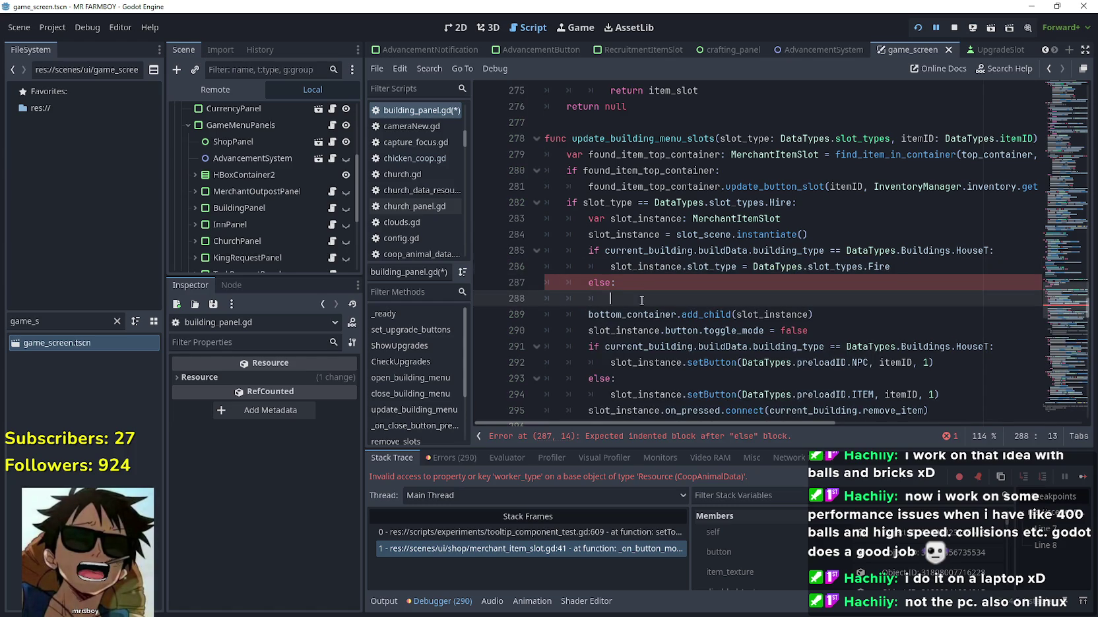
pyautogui.press('BackSpace')
pyautogui.press('BackSpace')
pyautogui.press('BackSpace')
pyautogui.write('Ad')
pyautogui.press('Return')
pyautogui.press('Down')
pyautogui.scroll(-4, 833, 238)
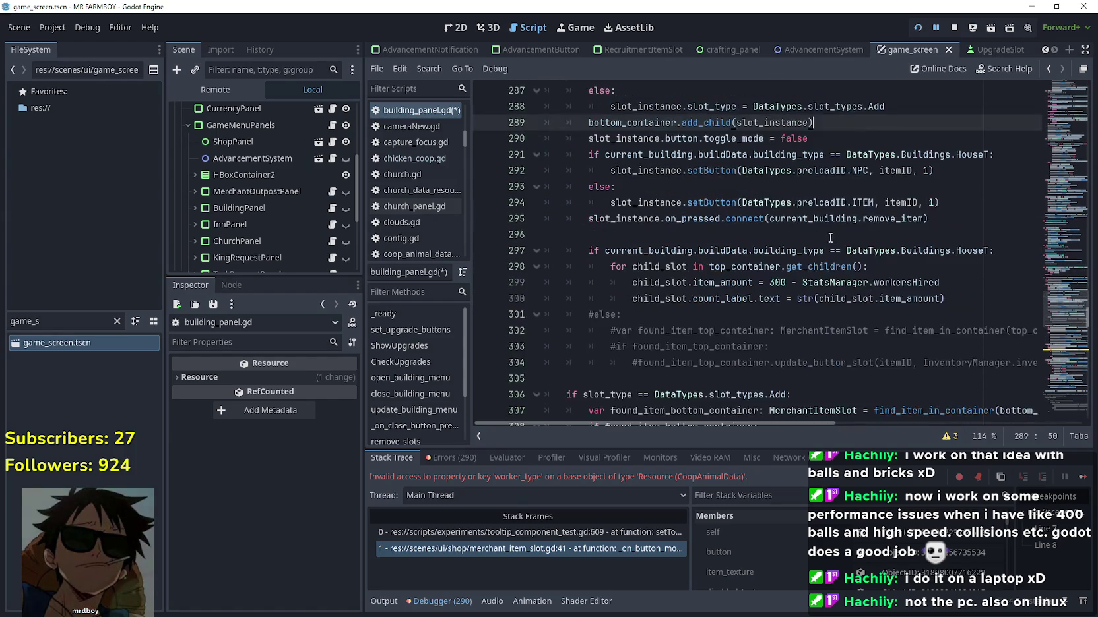
# Review the edited hire code and select the HouseT building-type check on line 285
pyautogui.scroll(-4, 833, 237)
pyautogui.scroll(6, 766, 322)
pyautogui.scroll(3, 766, 322)
pyautogui.scroll(-4, 725, 325)
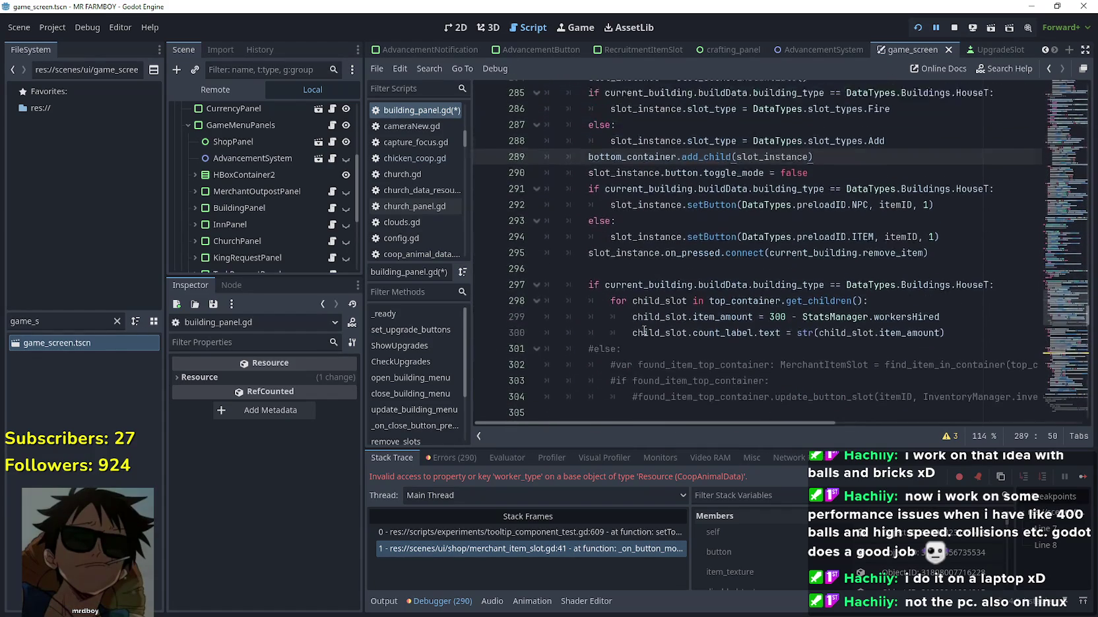
pyautogui.scroll(3, 644, 331)
pyautogui.click(904, 274)
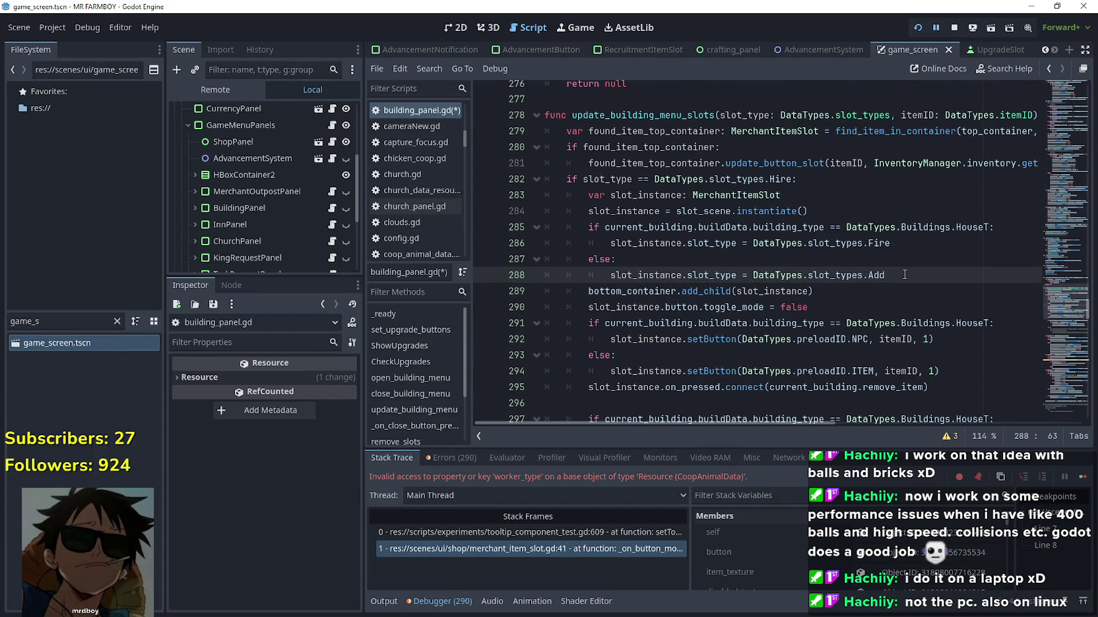
pyautogui.moveTo(996, 226)
pyautogui.mouseDown()
pyautogui.moveTo(593, 211)
pyautogui.moveTo(580, 229)
pyautogui.mouseUp()
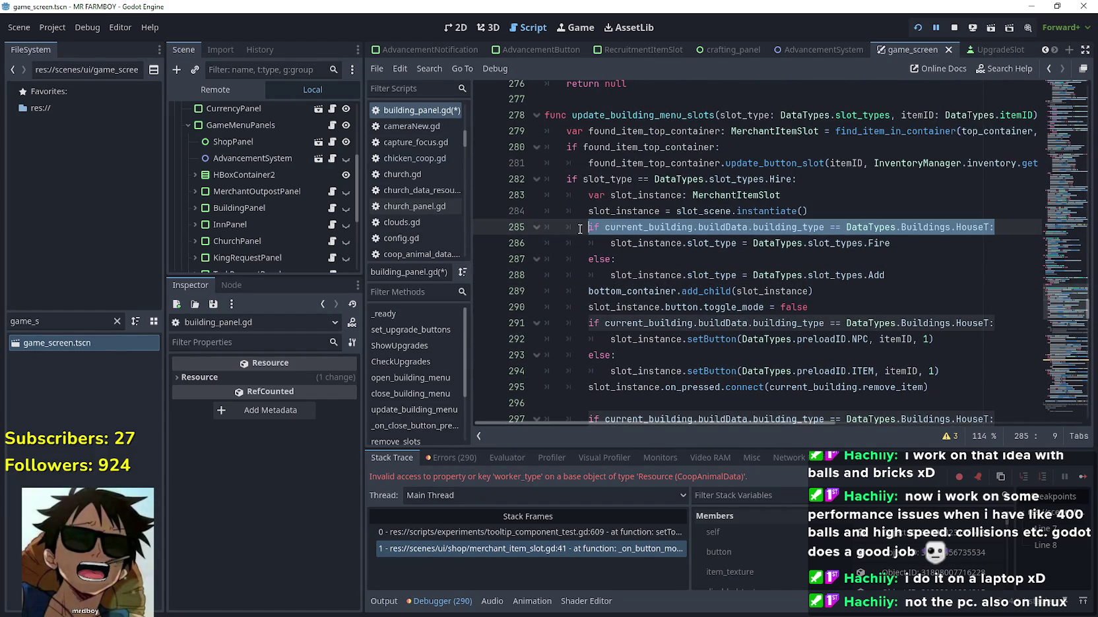
# Move down to the Fire branch's workersHired slot-count loop near line 337 and save the script
pyautogui.scroll(-9, 670, 288)
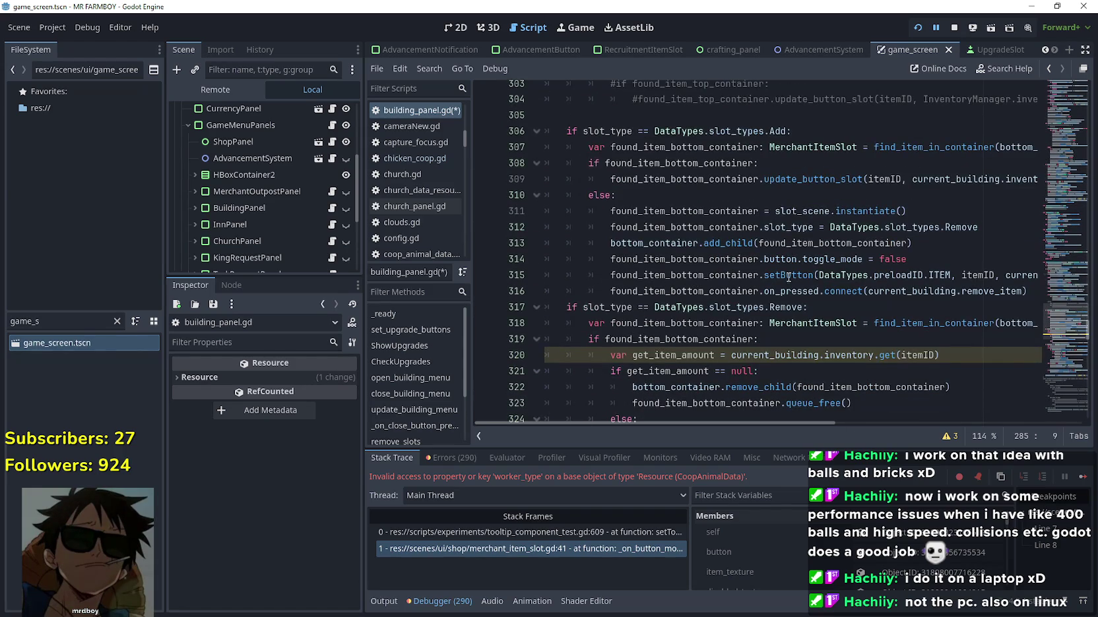
pyautogui.scroll(-4, 788, 279)
pyautogui.click(786, 117)
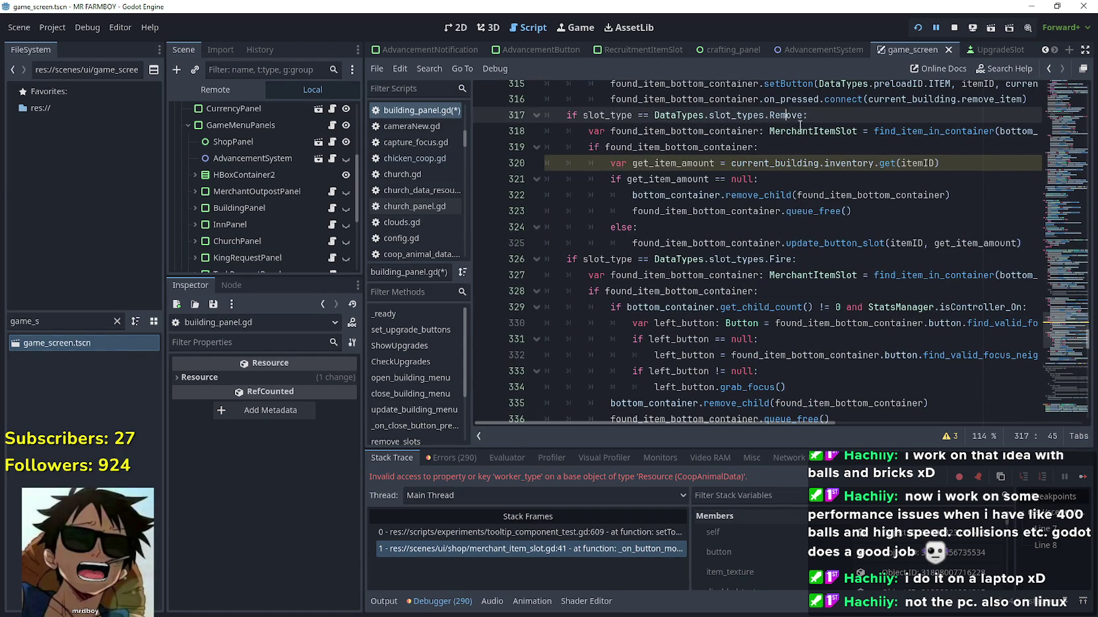
pyautogui.scroll(-2, 780, 204)
pyautogui.click(781, 201)
pyautogui.scroll(-1, 868, 277)
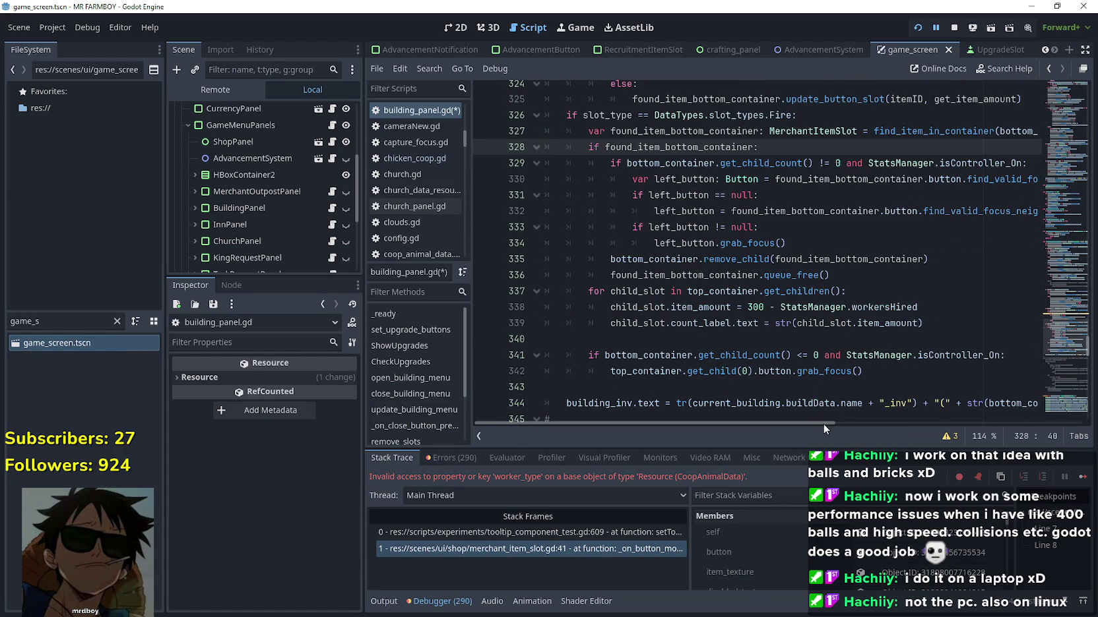
pyautogui.moveTo(783, 425)
pyautogui.mouseDown()
pyautogui.moveTo(871, 434)
pyautogui.moveTo(762, 427)
pyautogui.mouseUp()
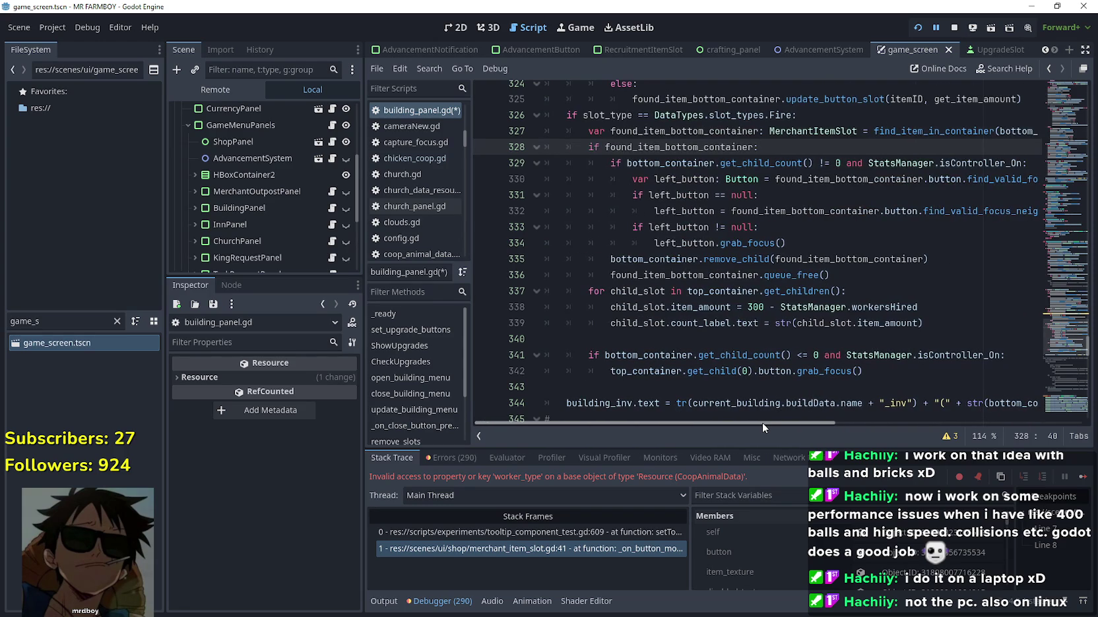
pyautogui.click(705, 339)
pyautogui.scroll(-1, 706, 339)
pyautogui.hotkey('ctrl', 's')
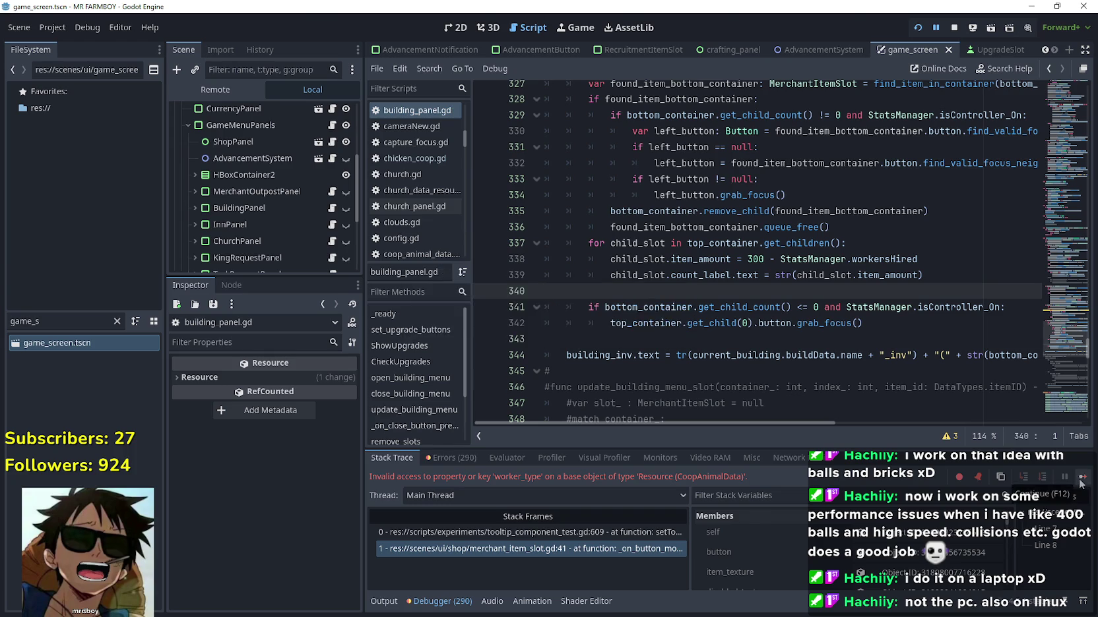
# In the running game, take a chicken out of a Coop nest, fill the second nest, then return to the editor
pyautogui.hotkey('alt', 'Tab')
pyautogui.press('Escape')
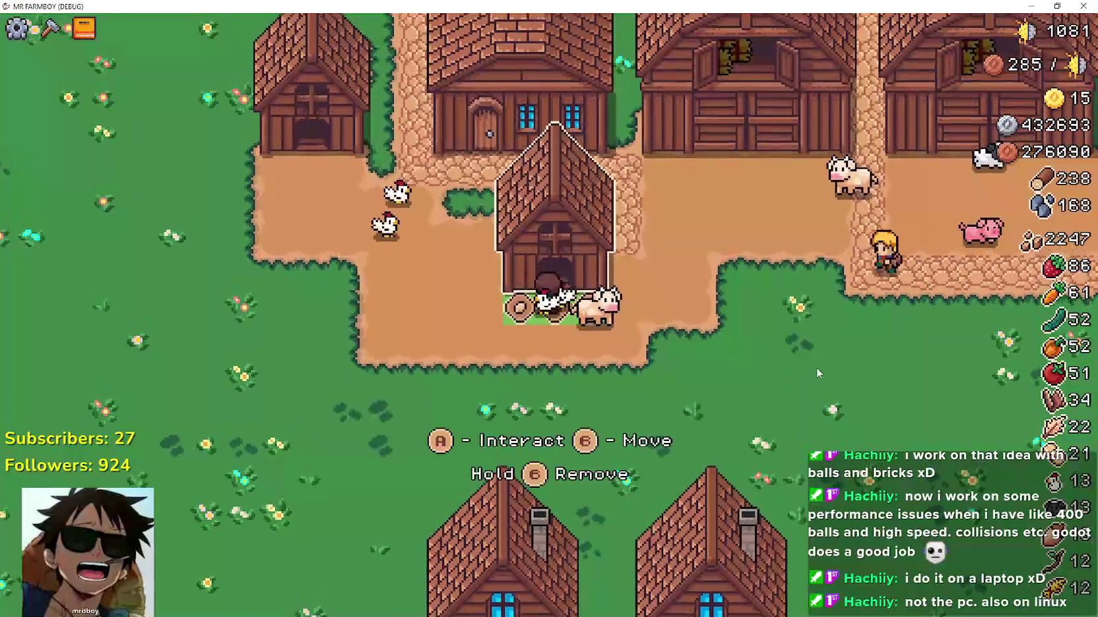
pyautogui.press('e')
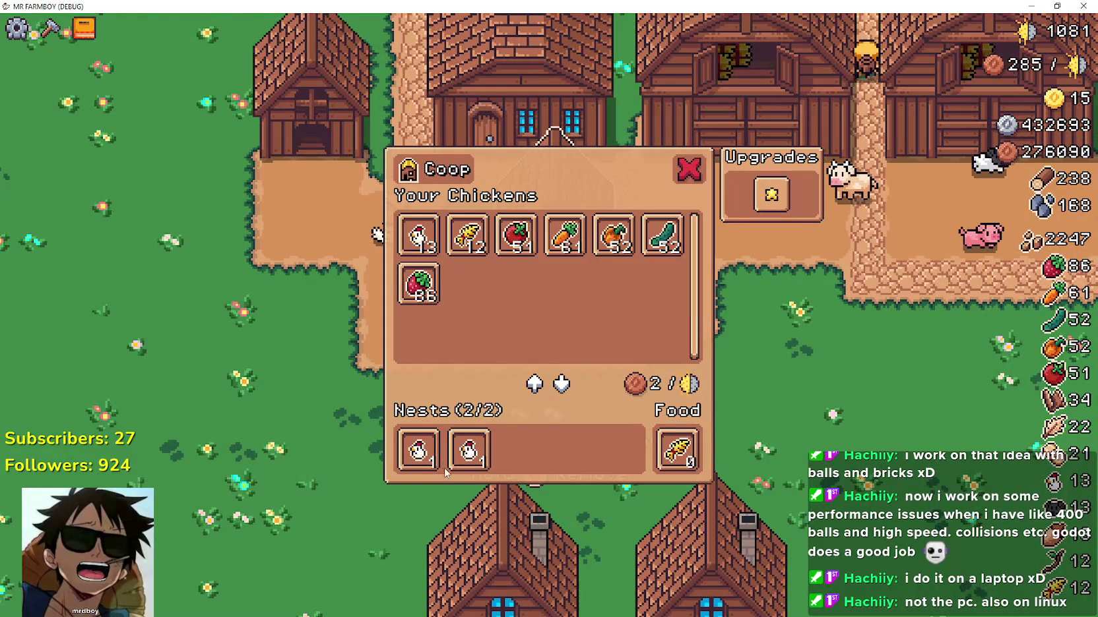
pyautogui.click(417, 450)
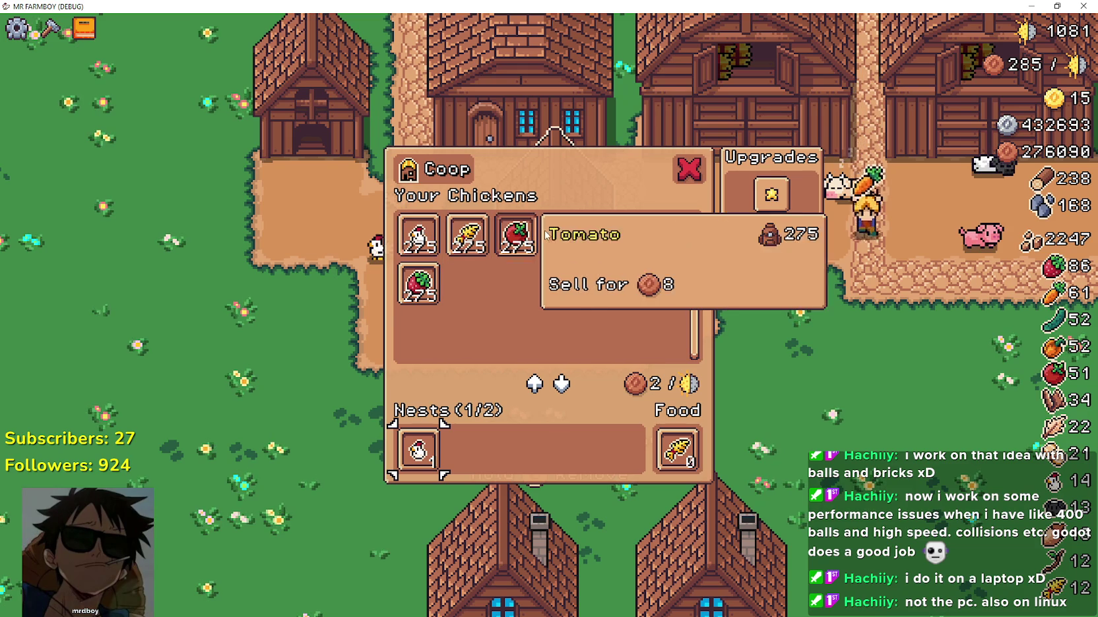
pyautogui.click(800, 348)
pyautogui.press('e')
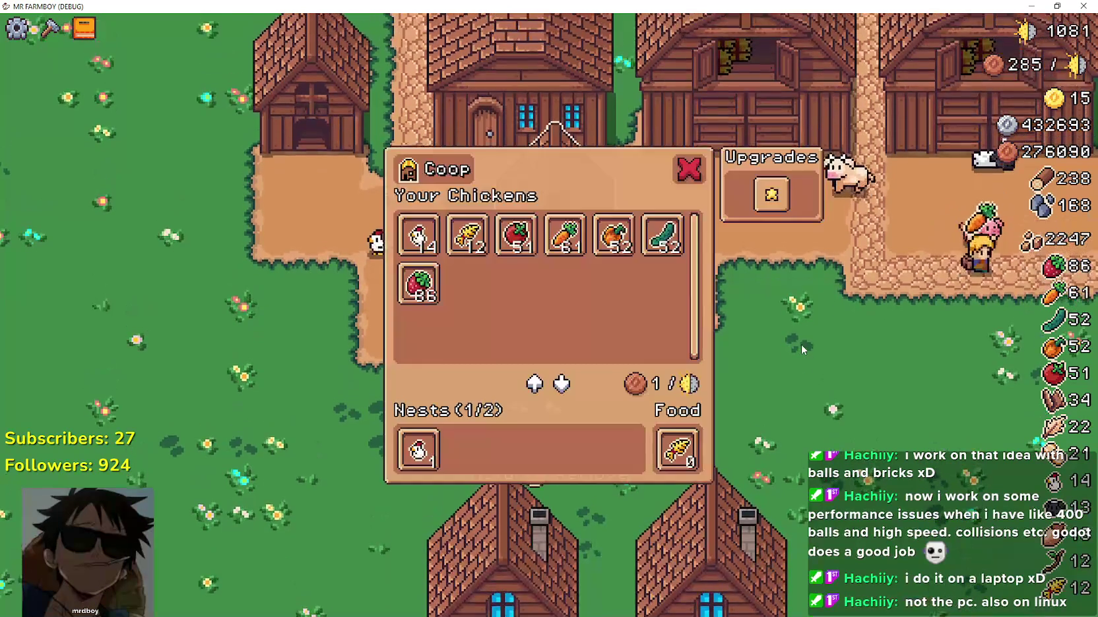
pyautogui.click(418, 238)
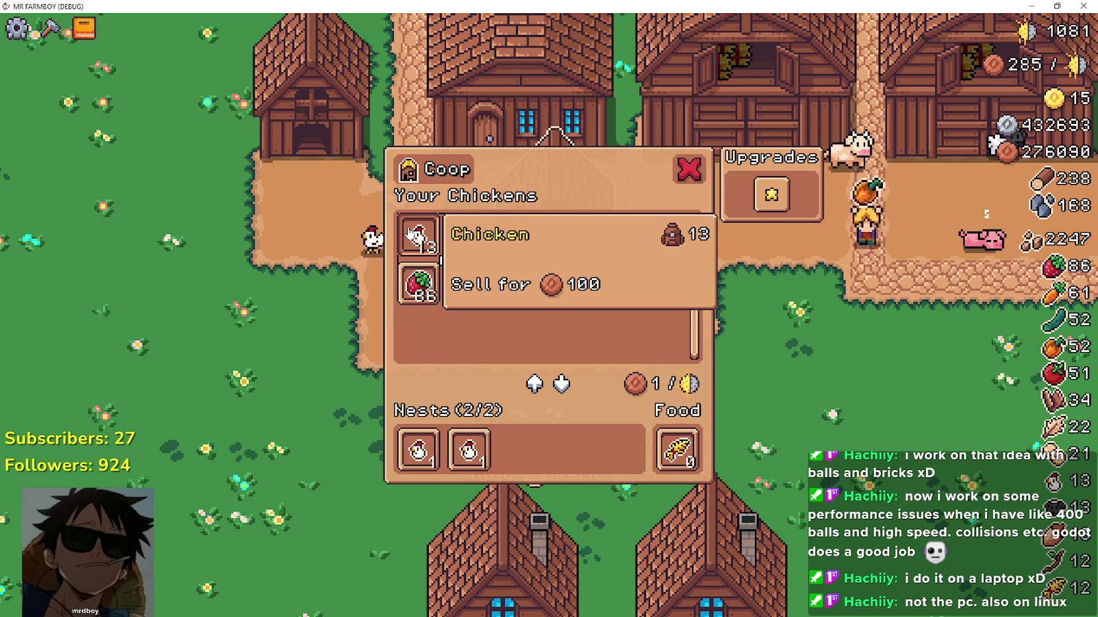
pyautogui.hotkey('alt', 'Tab')
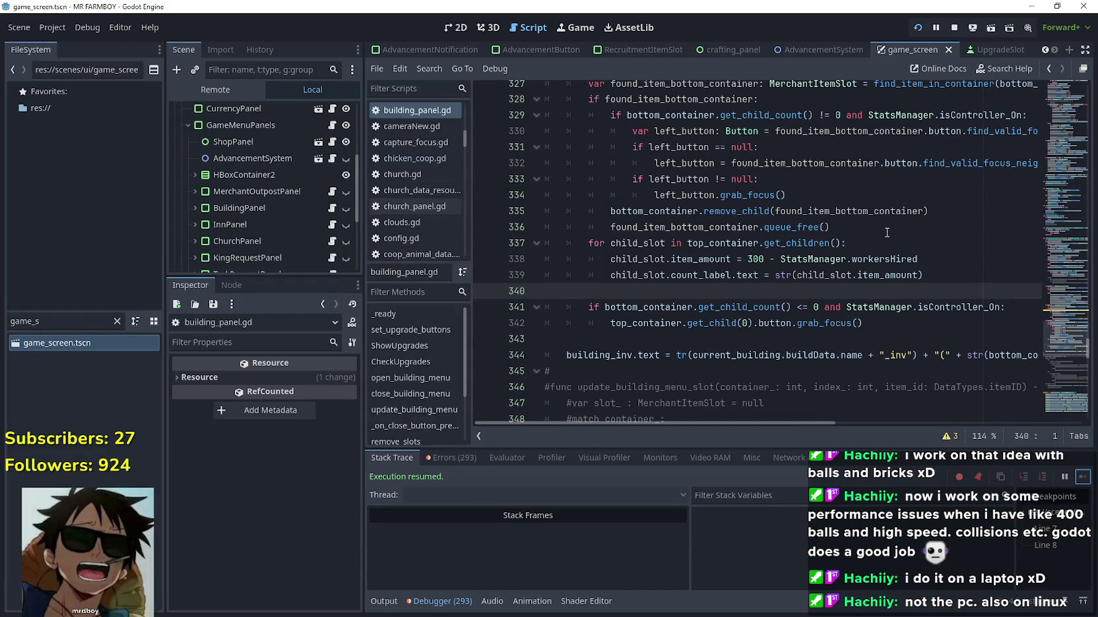
# Insert the HouseT building-type check line above the workersHired slot-count loop at line 337
pyautogui.click(790, 228)
pyautogui.press('Return')
pyautogui.press('BackSpace')
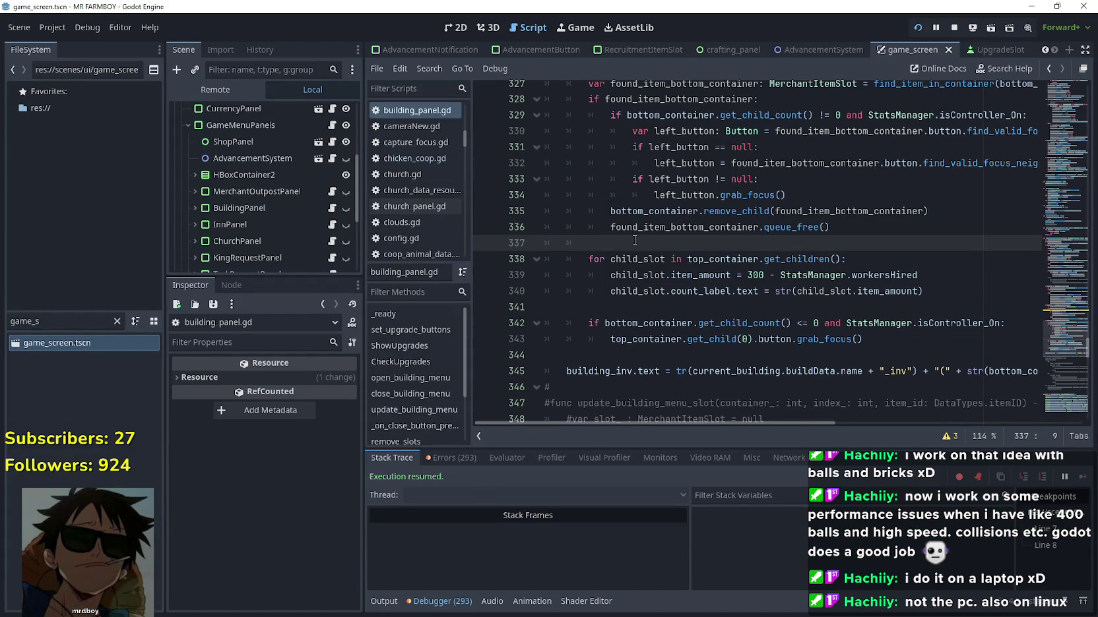
pyautogui.moveTo(924, 291); pyautogui.dragTo(527, 250)
pyautogui.click(769, 290)
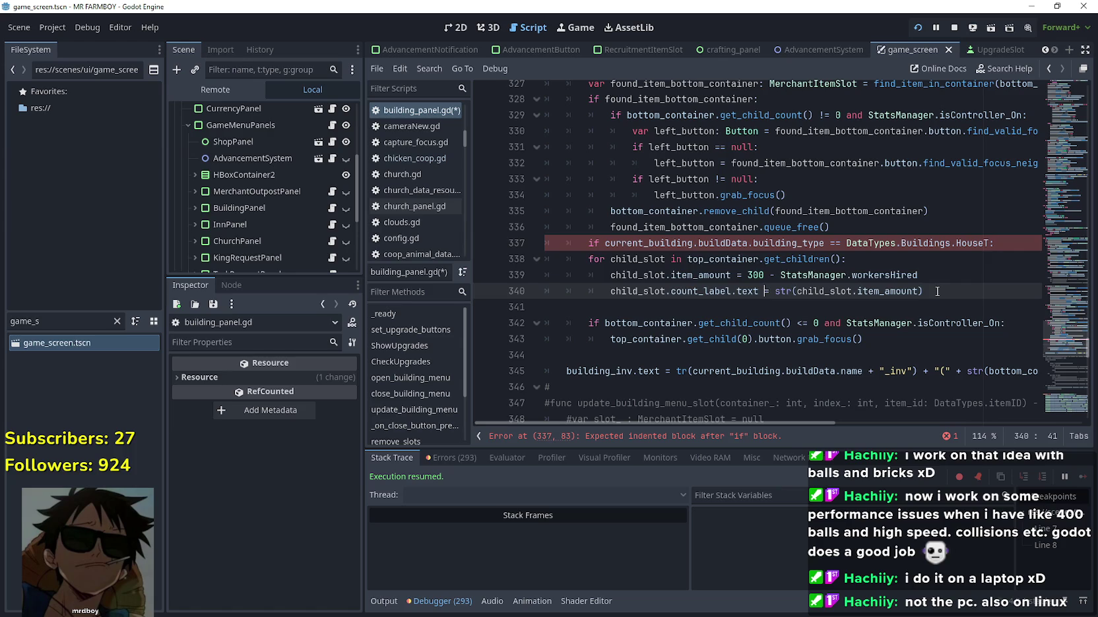
pyautogui.moveTo(937, 292); pyautogui.dragTo(549, 262)
# Indent the slot-count loop under the HouseT check, save building_panel.gd, and go back to the game
pyautogui.press('Tab')
pyautogui.click(602, 298)
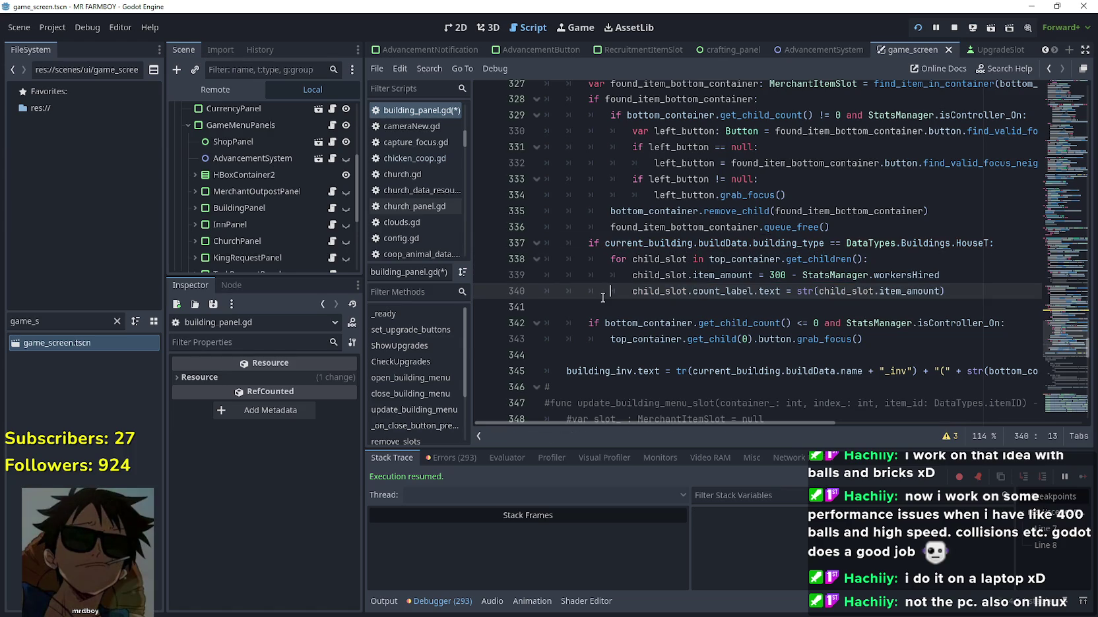
pyautogui.hotkey('ctrl', 's')
pyautogui.hotkey('alt', 'Tab')
pyautogui.press('Escape')
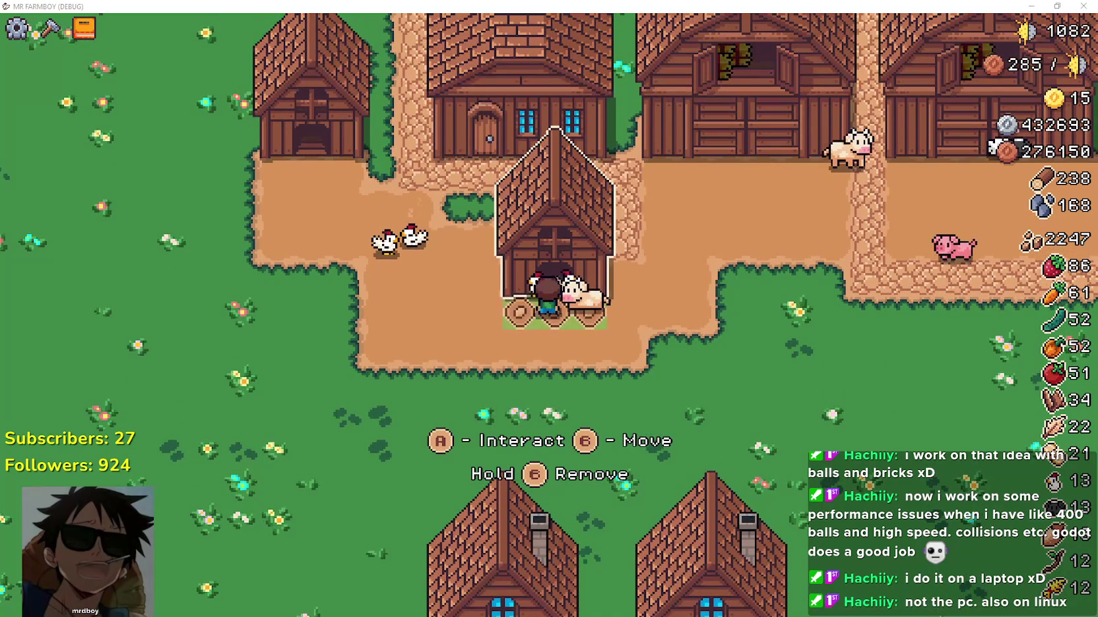
# In Steam, go to the MR FARMBOY store page and open the 'UPDATE 4: A New Beginning' event
pyautogui.hotkey('alt', 'Tab')
pyautogui.scroll(2, 519, 202)
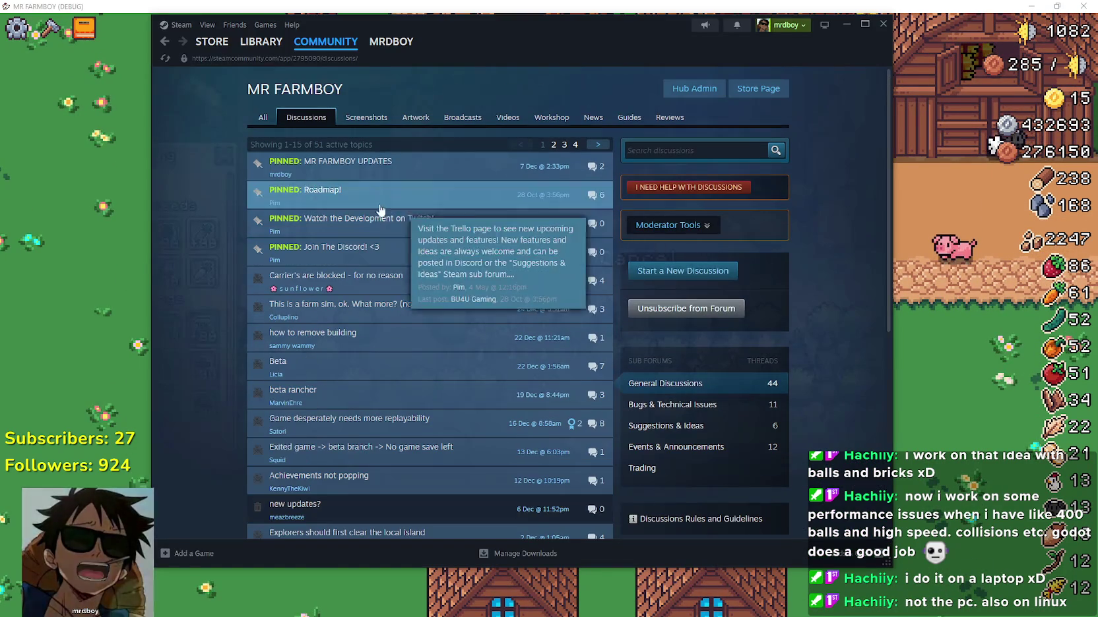
pyautogui.click(758, 88)
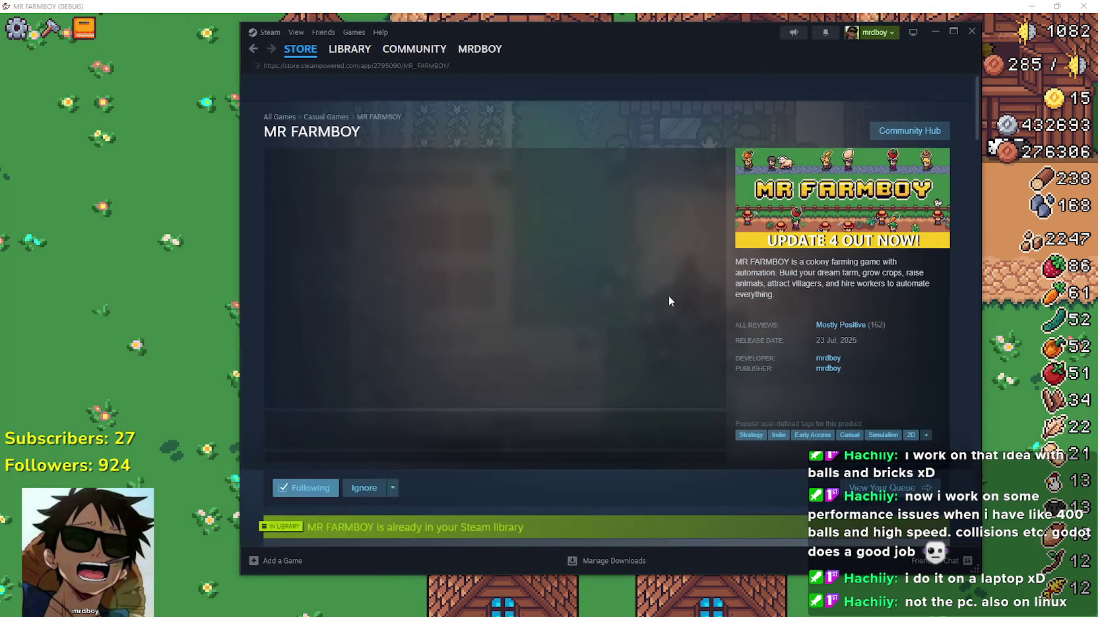
pyautogui.scroll(-4, 515, 405)
pyautogui.scroll(-7, 518, 311)
pyautogui.click(380, 245)
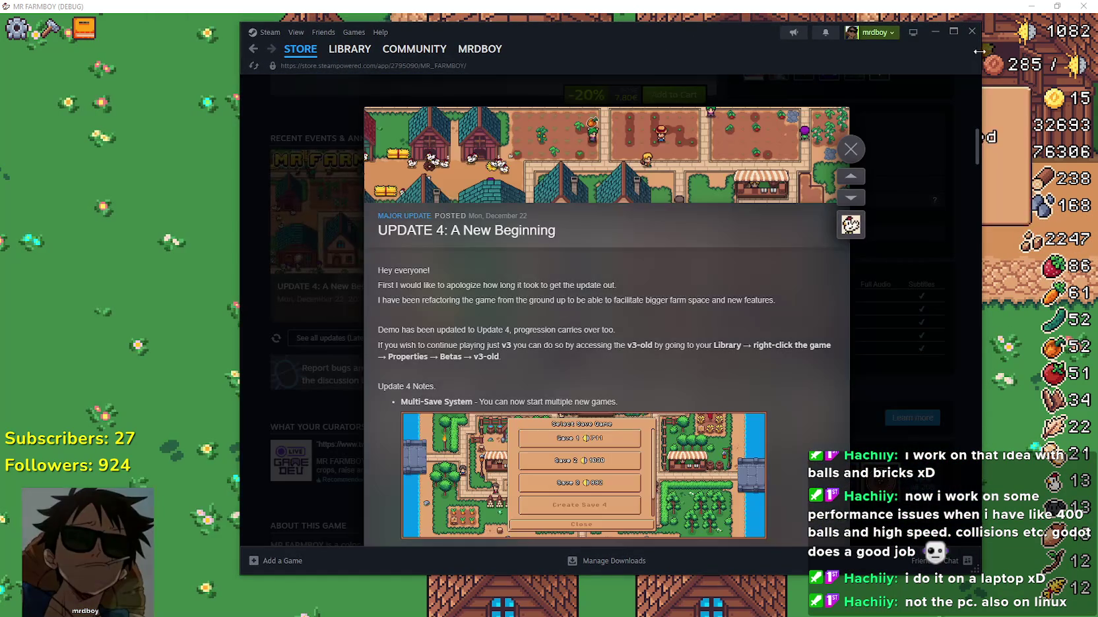
# Maximize Steam and scroll through the full UPDATE 4 patch notes
pyautogui.click(950, 32)
pyautogui.scroll(-1, 571, 383)
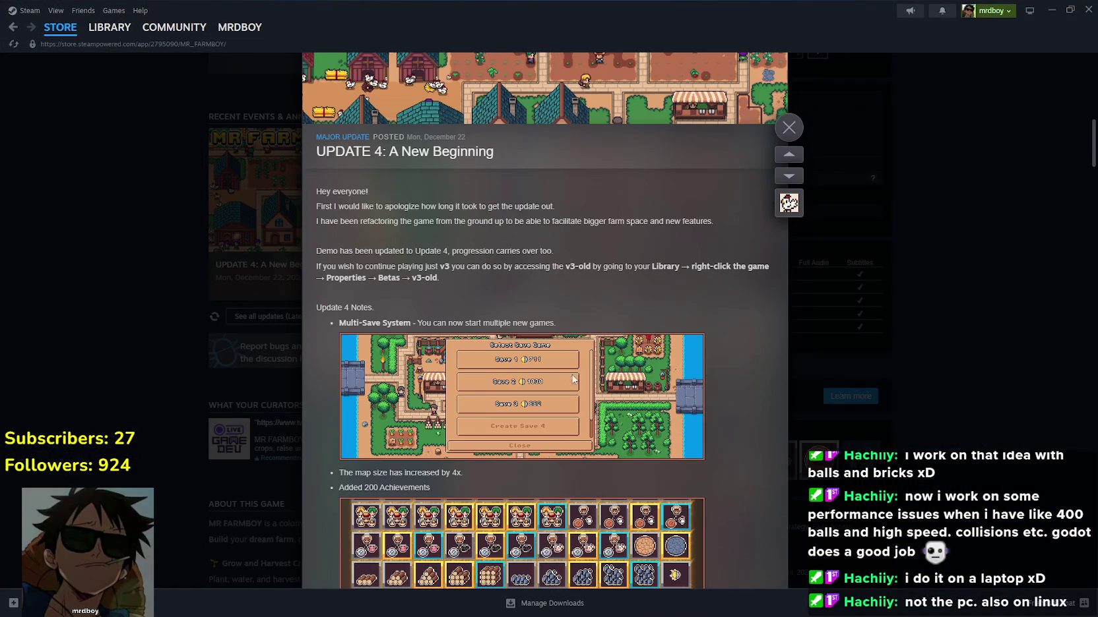
pyautogui.scroll(-2, 665, 460)
pyautogui.scroll(3, 612, 422)
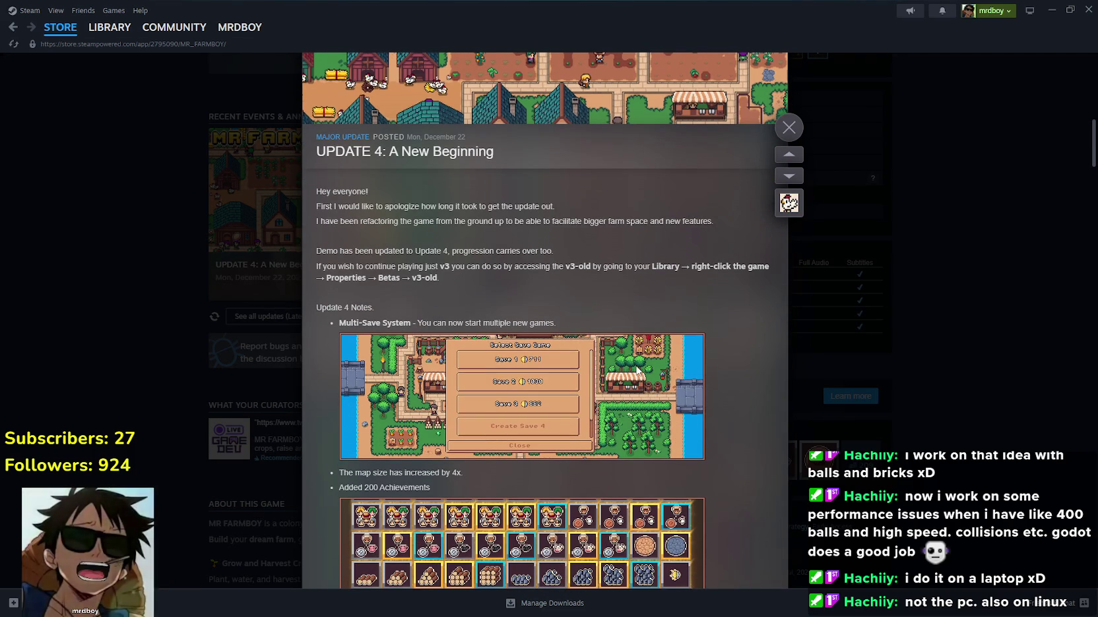
pyautogui.scroll(-2, 736, 409)
pyautogui.scroll(-1, 736, 406)
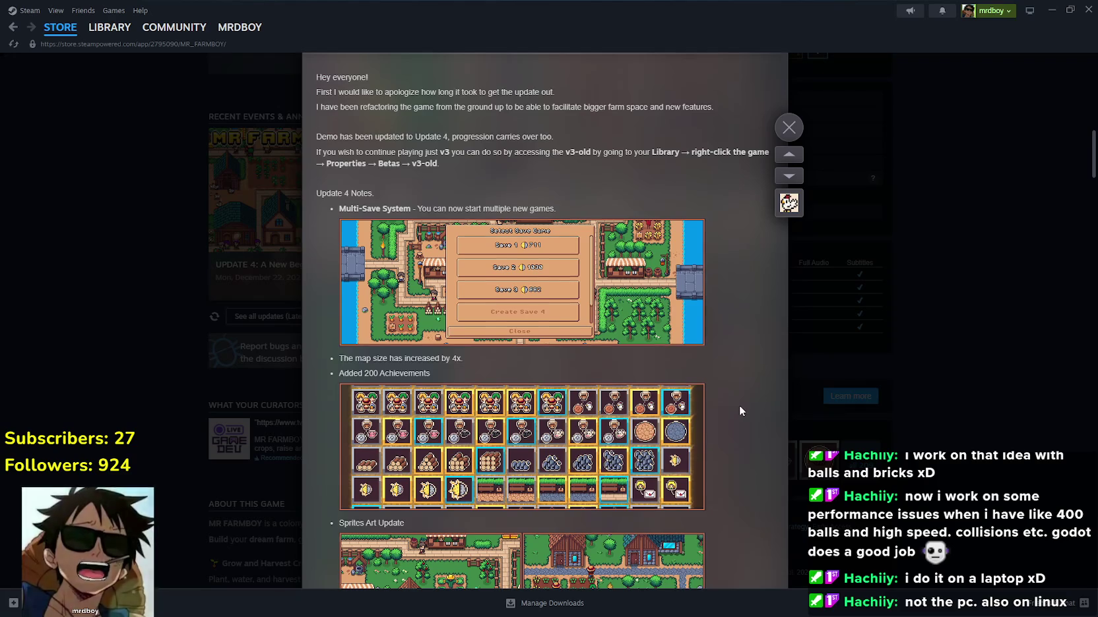
pyautogui.scroll(-2, 764, 416)
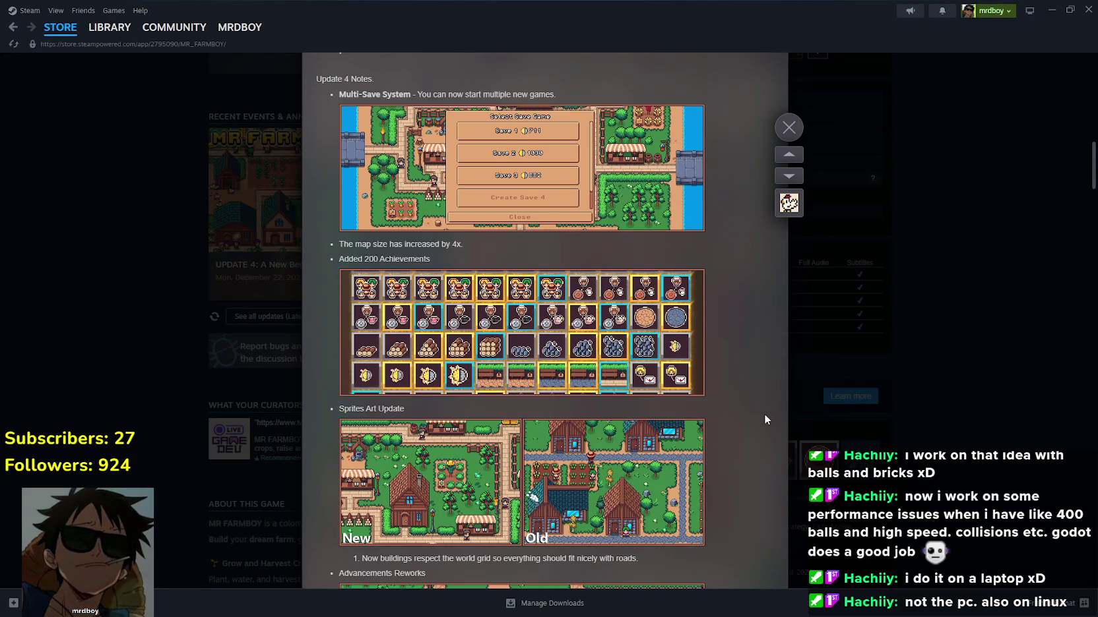
pyautogui.scroll(-2, 765, 415)
pyautogui.scroll(-3, 765, 419)
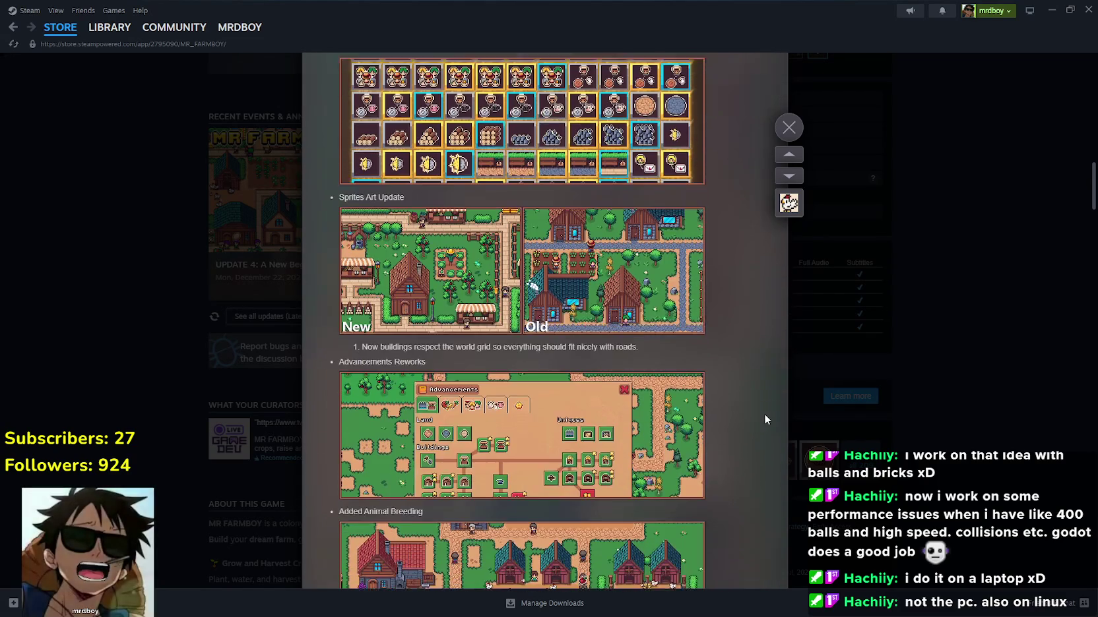
pyautogui.scroll(-1, 763, 425)
pyautogui.scroll(1, 762, 426)
pyautogui.scroll(-1, 762, 427)
pyautogui.scroll(-2, 762, 423)
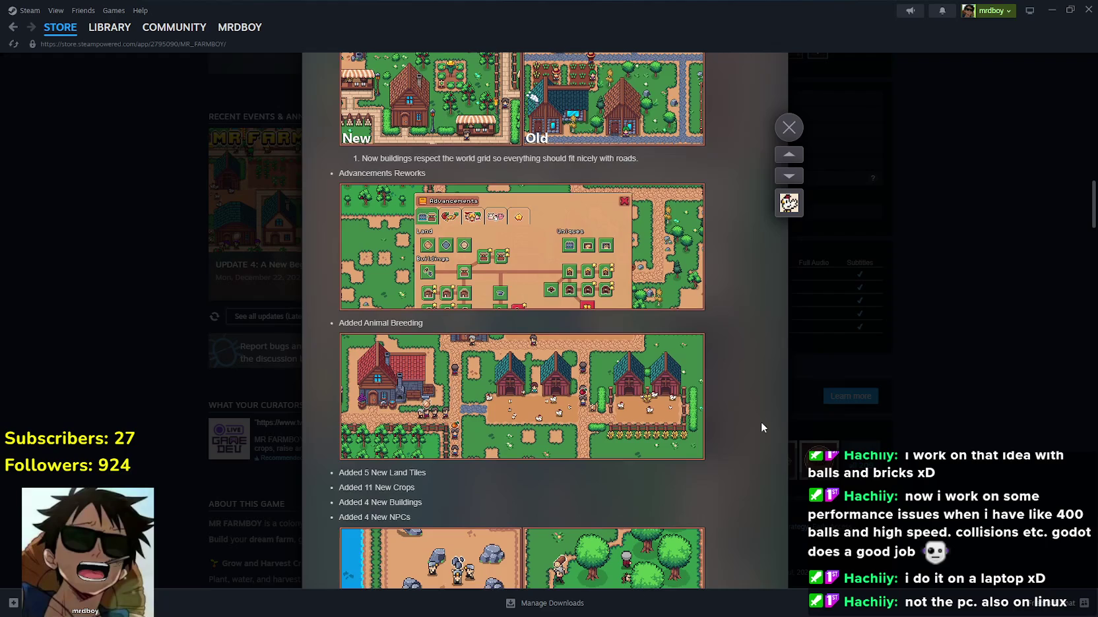
pyautogui.scroll(-6, 759, 426)
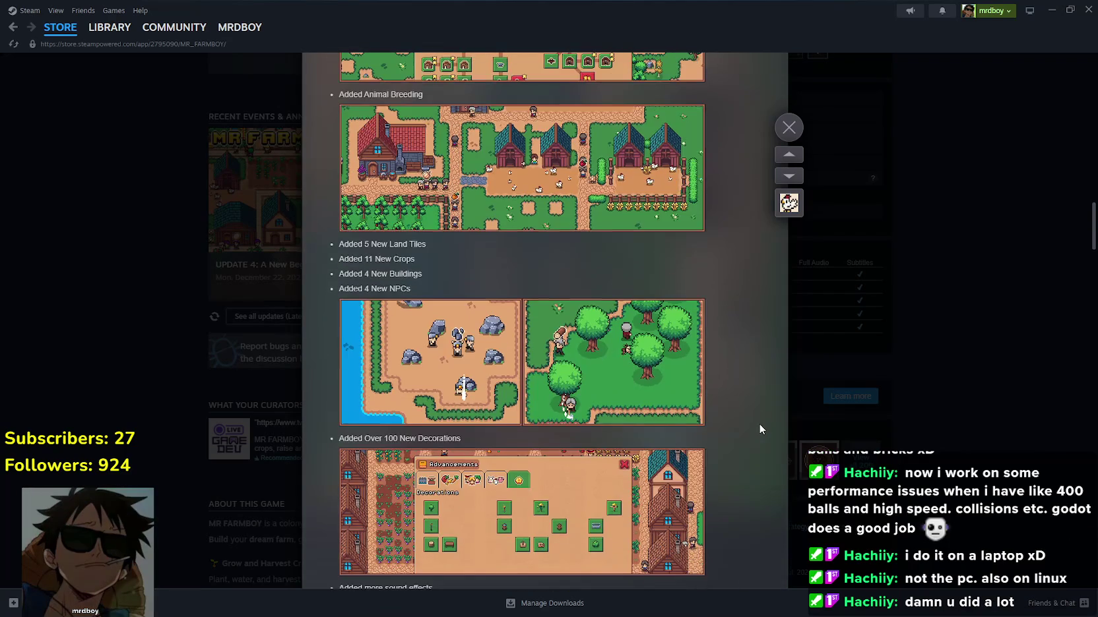
pyautogui.scroll(-3, 758, 423)
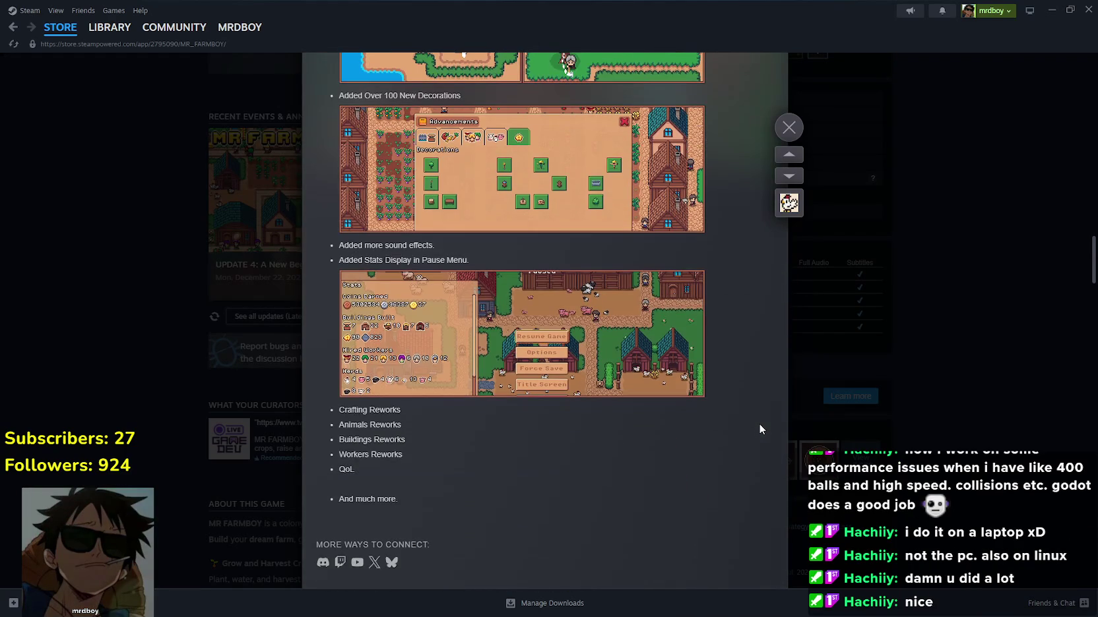
# Close the announcement and open the full list of 209 MR FARMBOY achievements
pyautogui.click(940, 358)
pyautogui.scroll(-2, 911, 366)
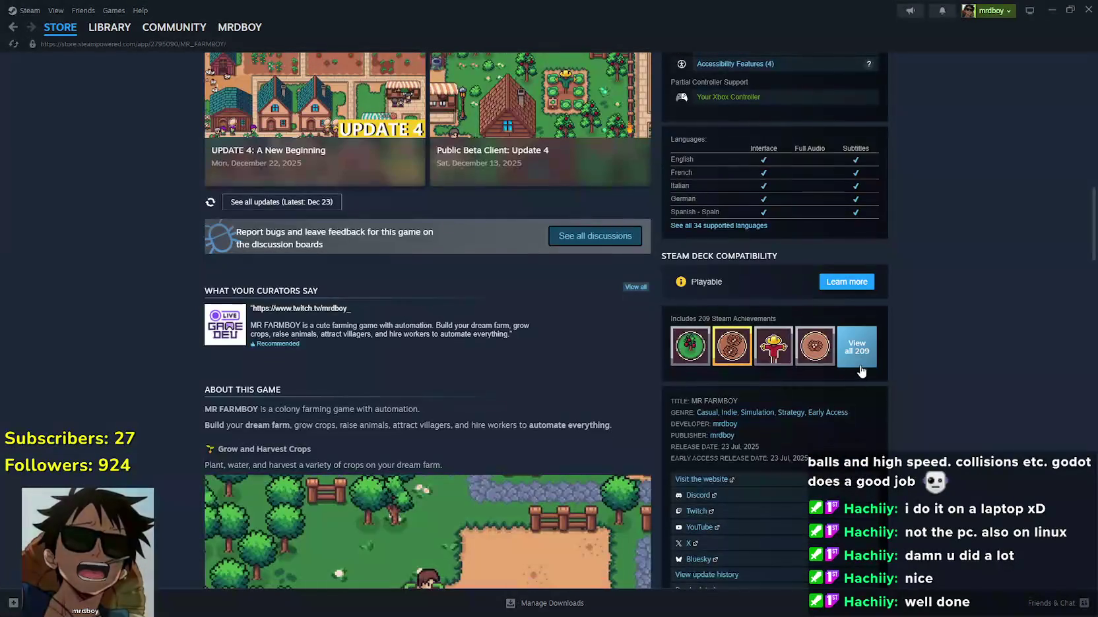
pyautogui.click(858, 352)
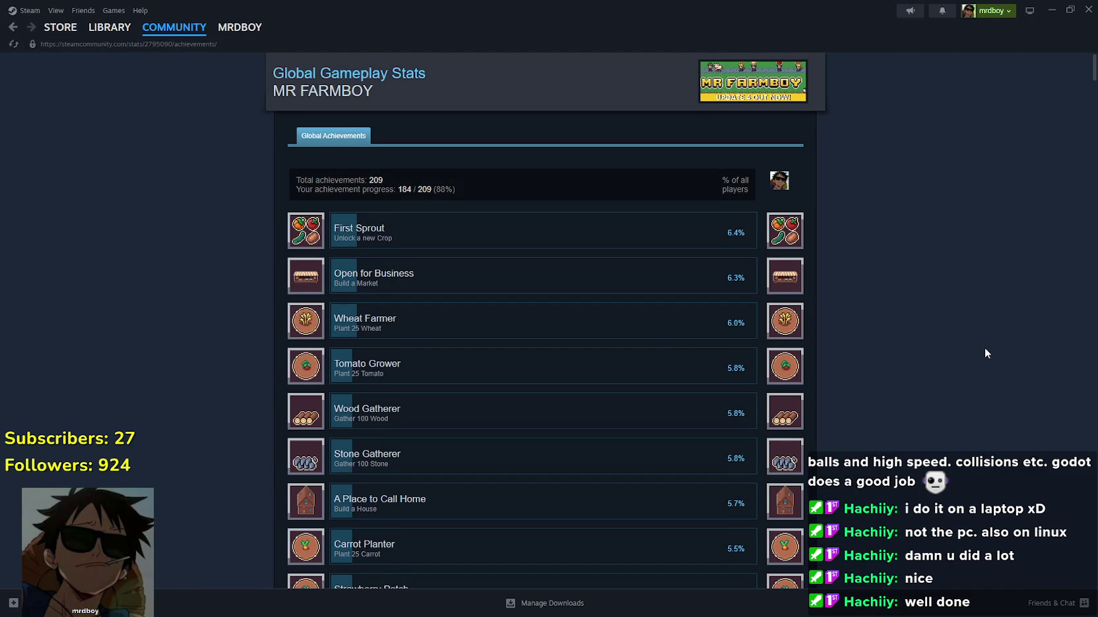
pyautogui.scroll(-6, 985, 353)
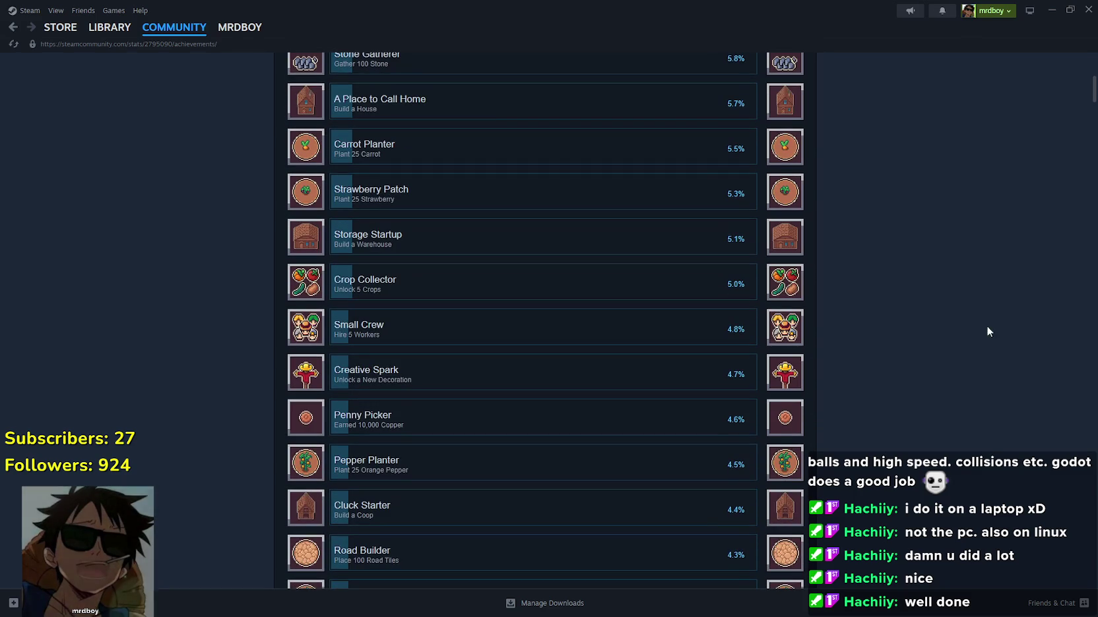
pyautogui.scroll(-6, 1089, 113)
pyautogui.moveTo(1090, 114)
pyautogui.mouseDown()
pyautogui.moveTo(1080, 184)
pyautogui.moveTo(1092, 215)
pyautogui.moveTo(1092, 495)
pyautogui.moveTo(1077, 578)
pyautogui.moveTo(1078, 567)
pyautogui.mouseUp()
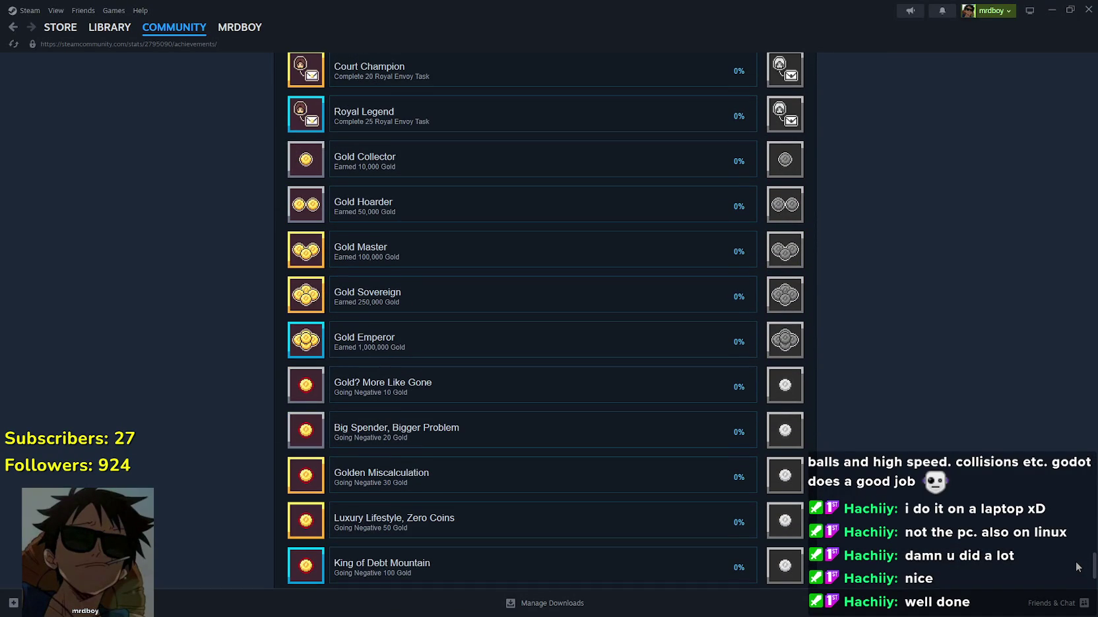
pyautogui.moveTo(1077, 567)
pyautogui.mouseDown()
pyautogui.moveTo(1074, 546)
pyautogui.moveTo(1063, 550)
pyautogui.mouseUp()
pyautogui.scroll(9, 455, 367)
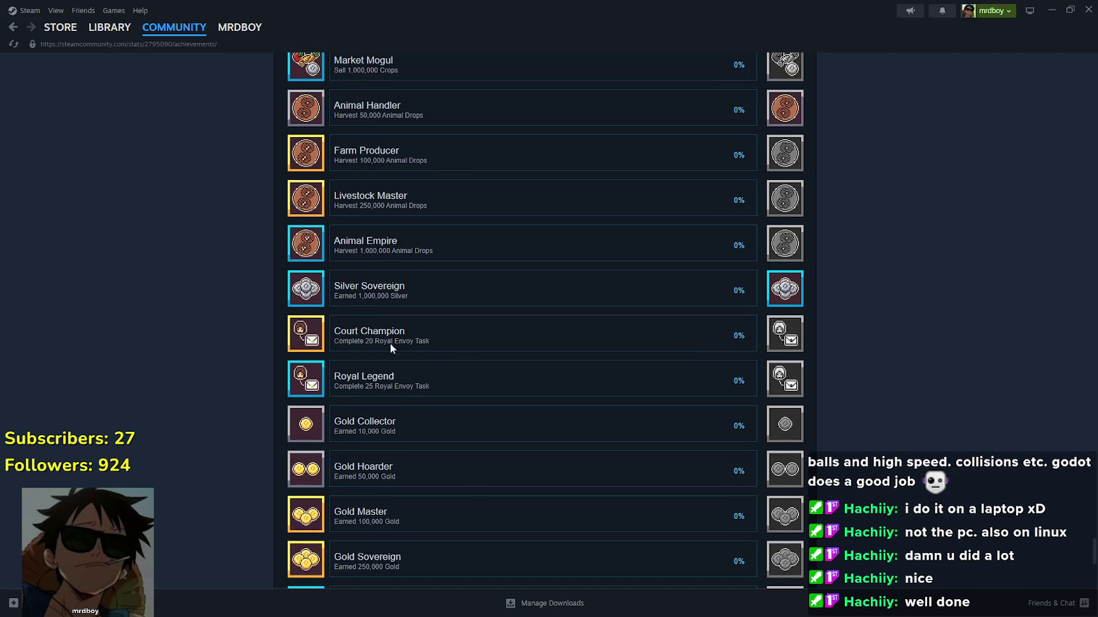
pyautogui.scroll(5, 331, 328)
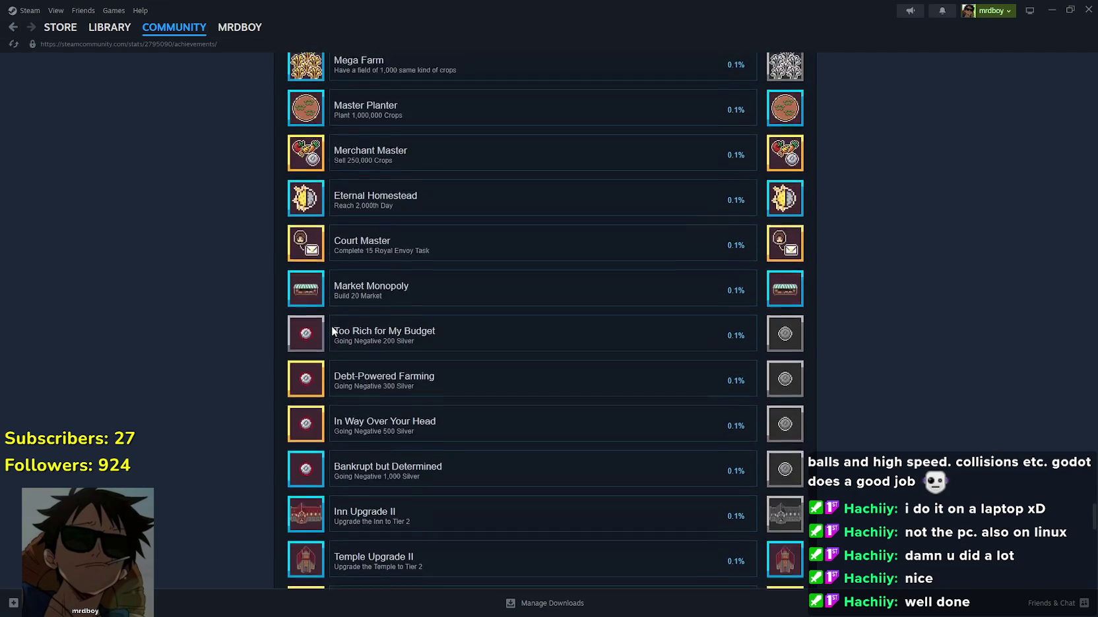
pyautogui.scroll(10, 317, 448)
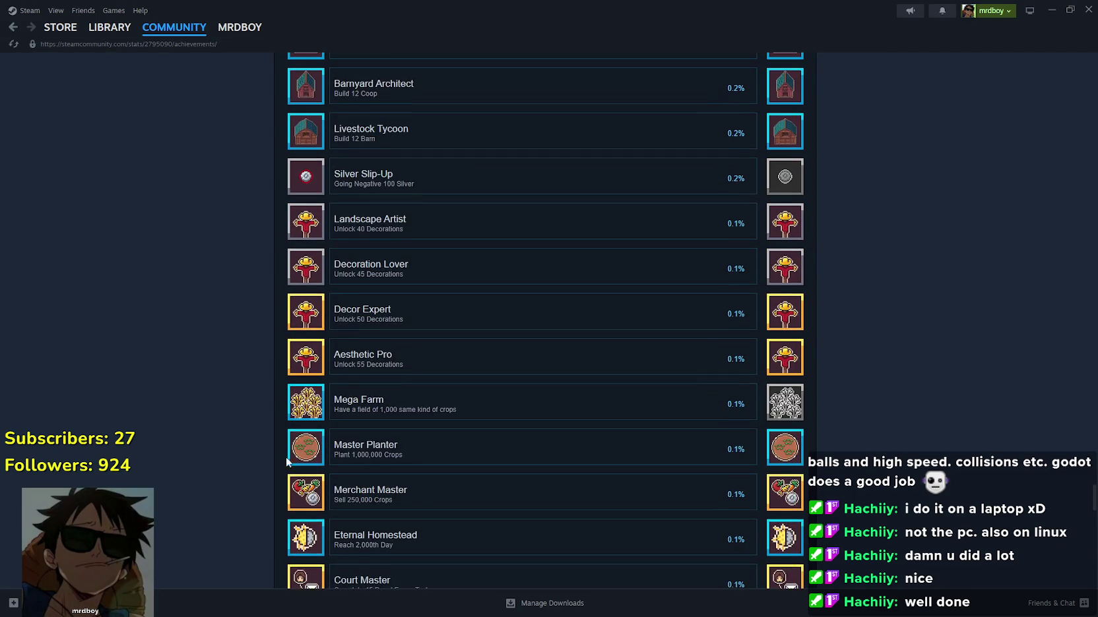
pyautogui.scroll(11, 293, 475)
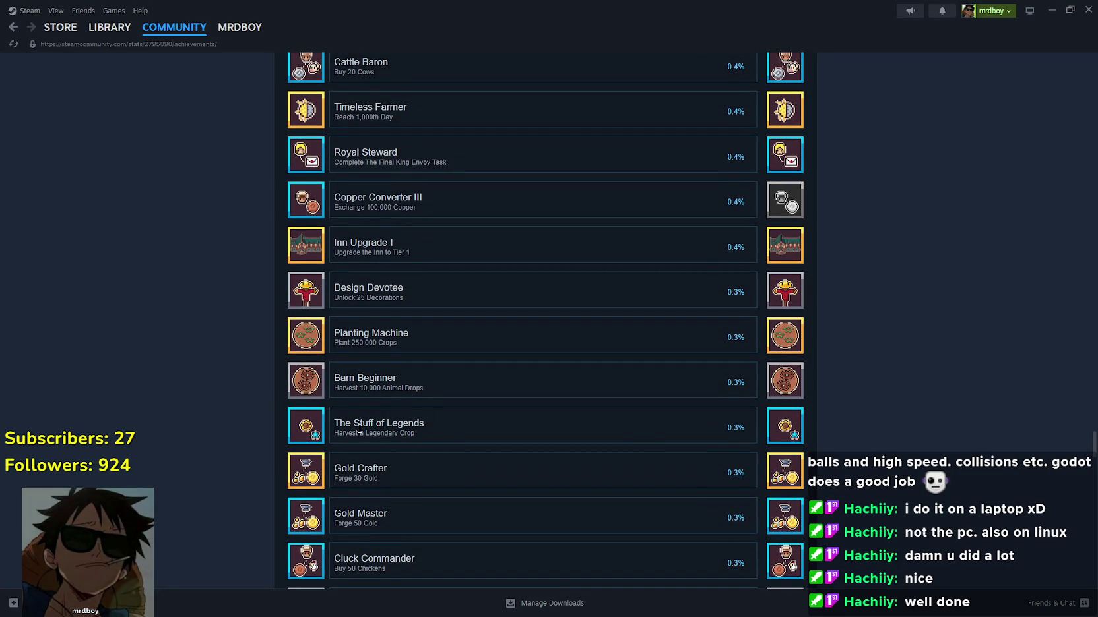
pyautogui.scroll(-1, 382, 429)
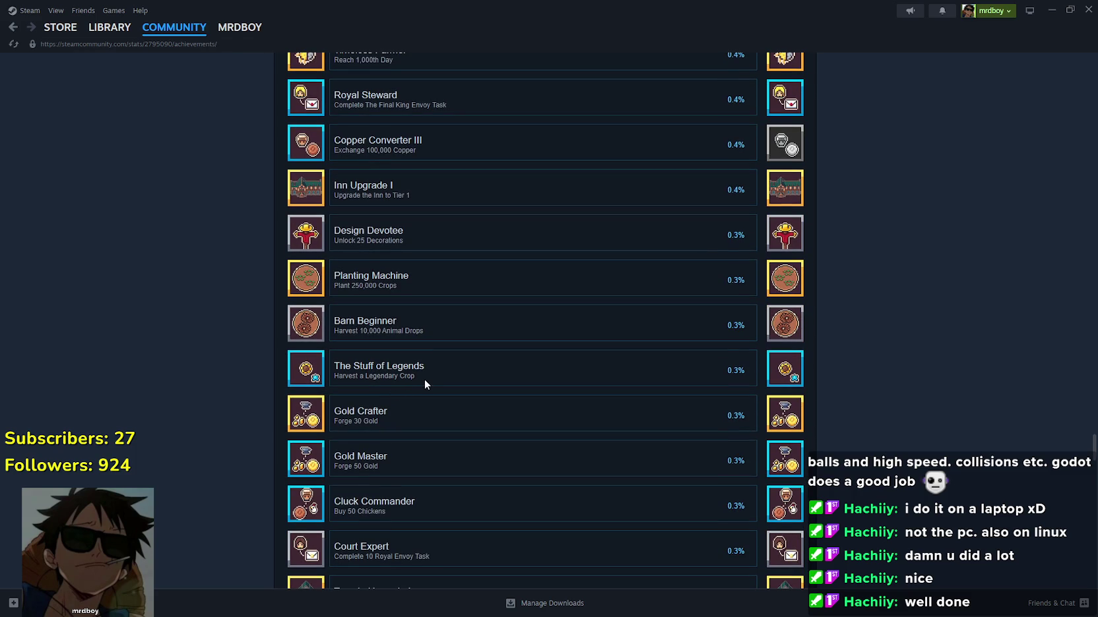
pyautogui.scroll(1, 773, 377)
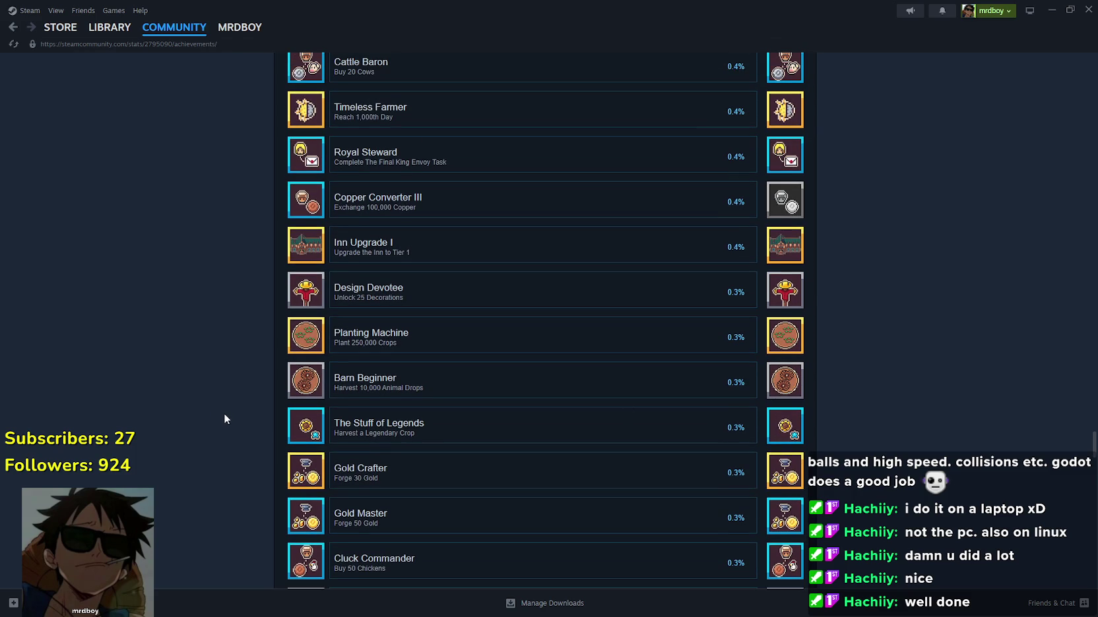
# Open the Coop and click chickens out of and back into its nests, then close it
pyautogui.click(1052, 10)
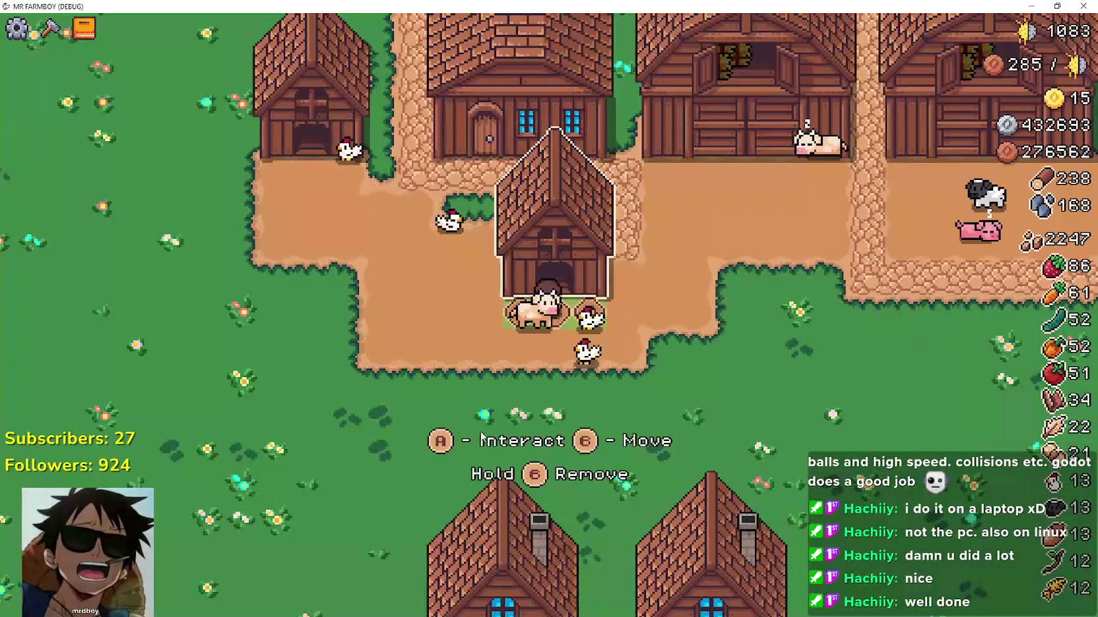
pyautogui.press('e')
pyautogui.click(468, 450)
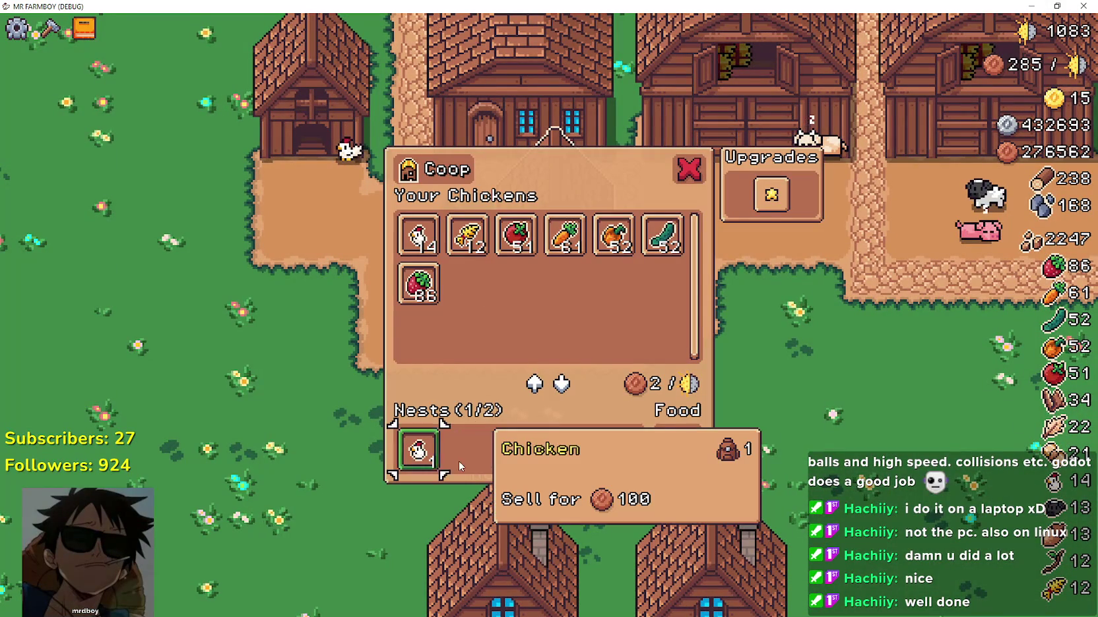
pyautogui.click(437, 239)
pyautogui.click(469, 449)
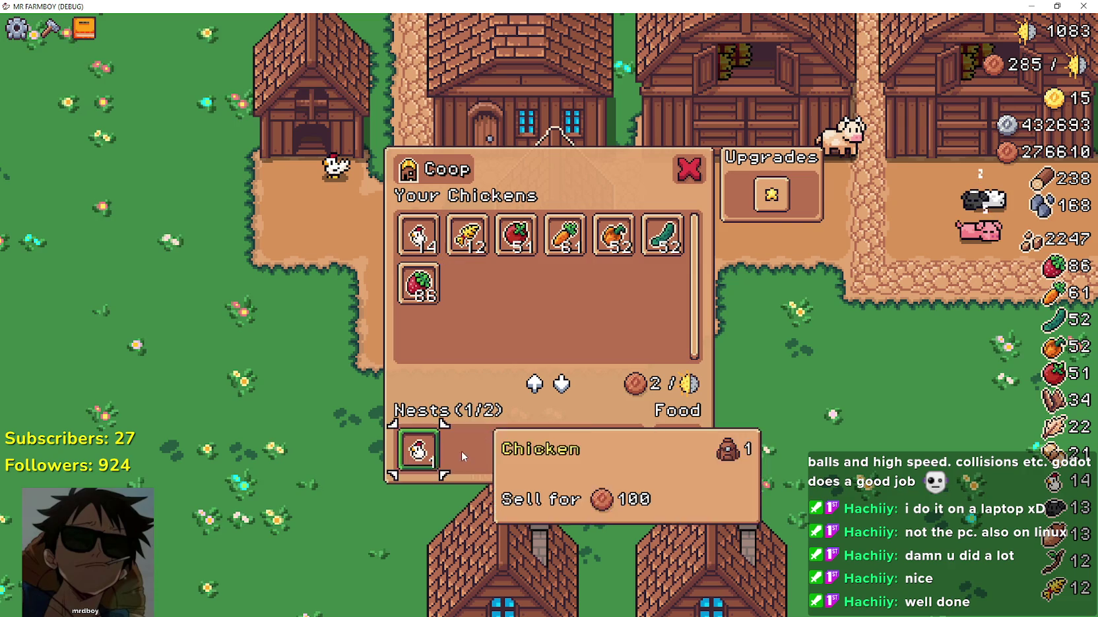
pyautogui.click(418, 450)
pyautogui.click(418, 243)
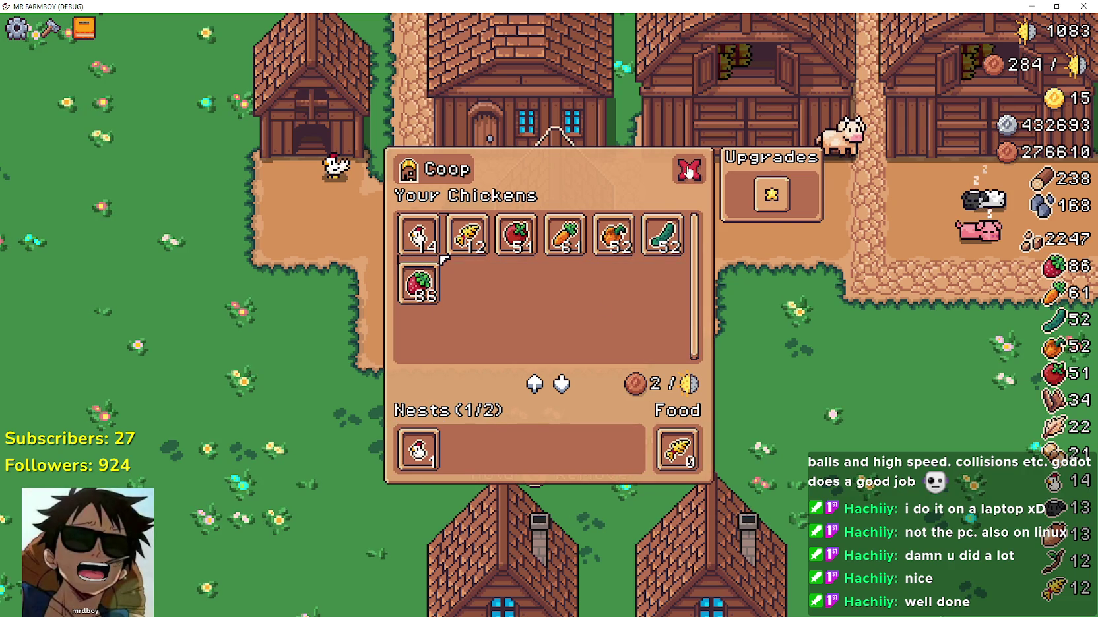
pyautogui.click(688, 172)
# Walk away and back, reopen the Coop, and use keyboard focus to move a chicken between list and nest
pyautogui.press('s')
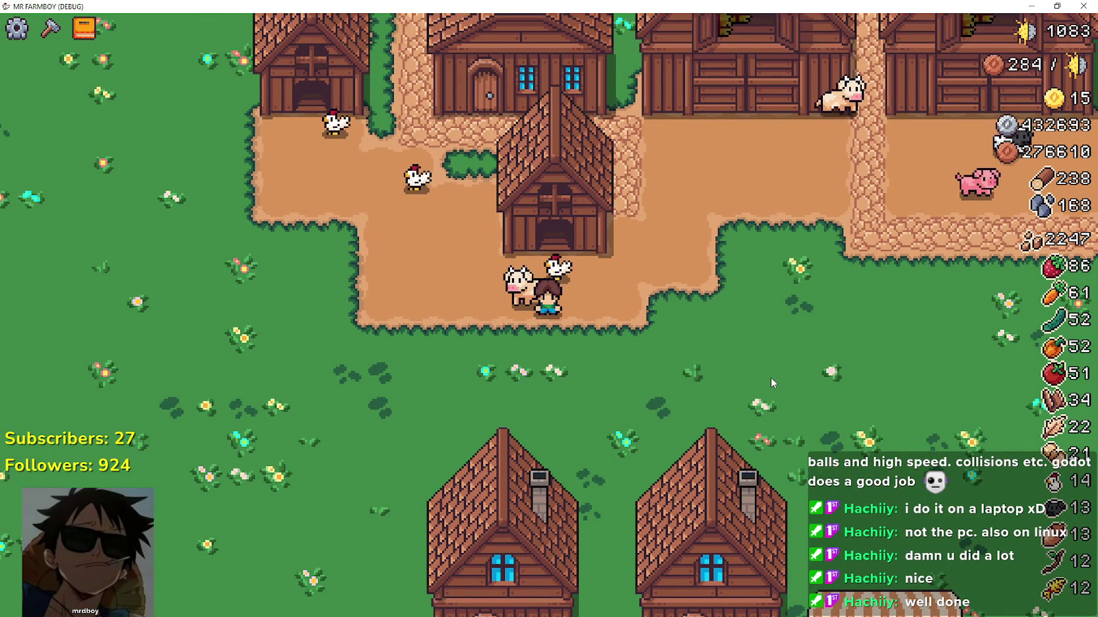
pyautogui.press('w')
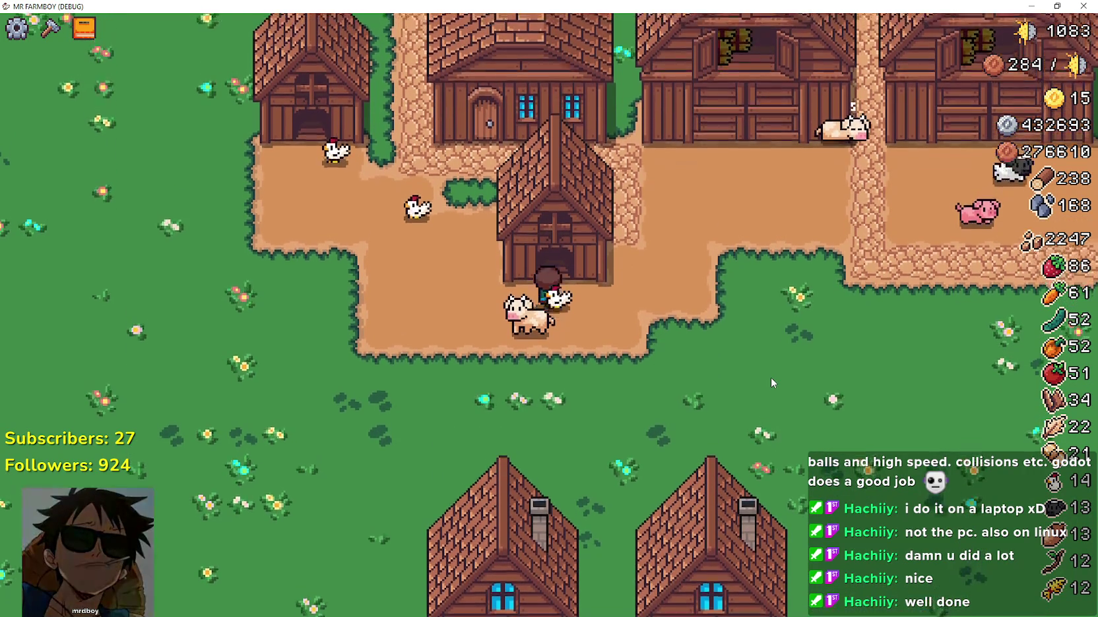
pyautogui.press('e')
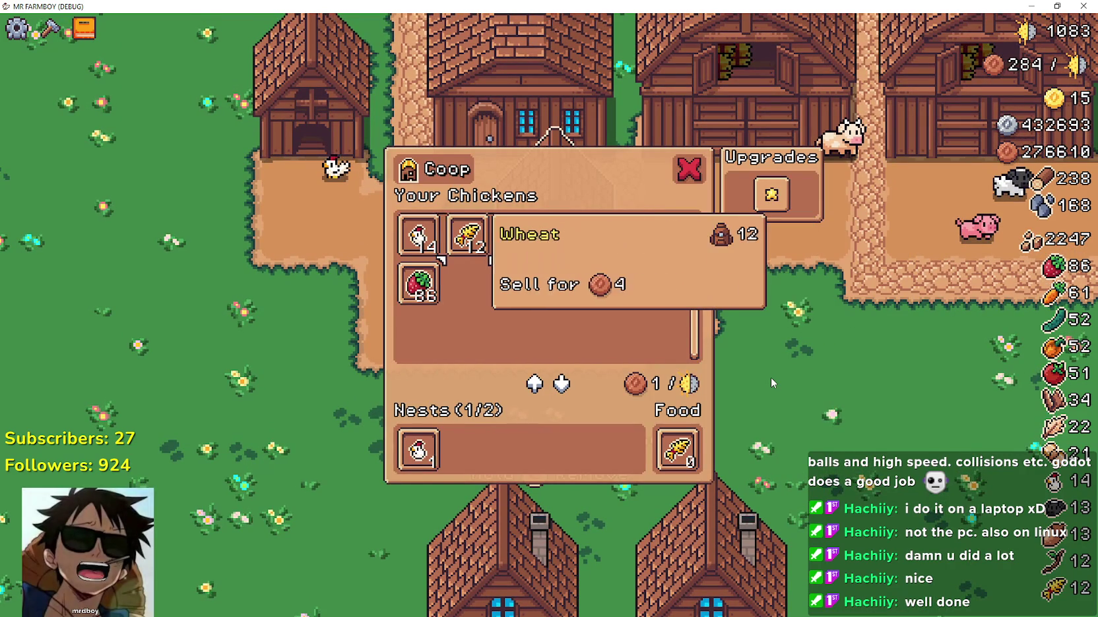
pyautogui.press('a')
pyautogui.press('e')
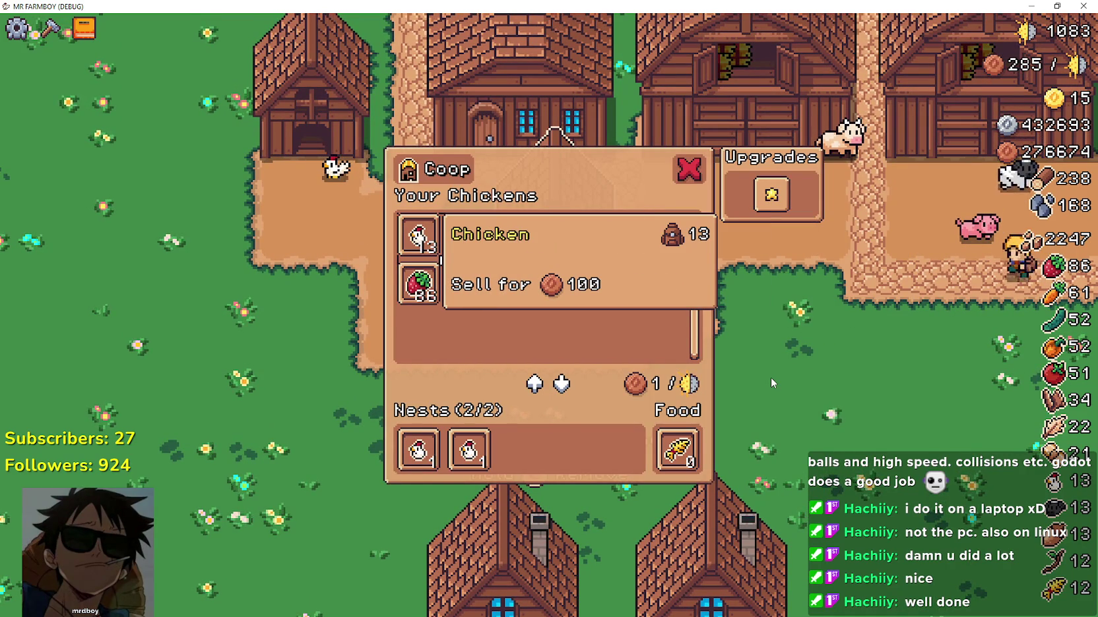
pyautogui.press('a')
pyautogui.press('s')
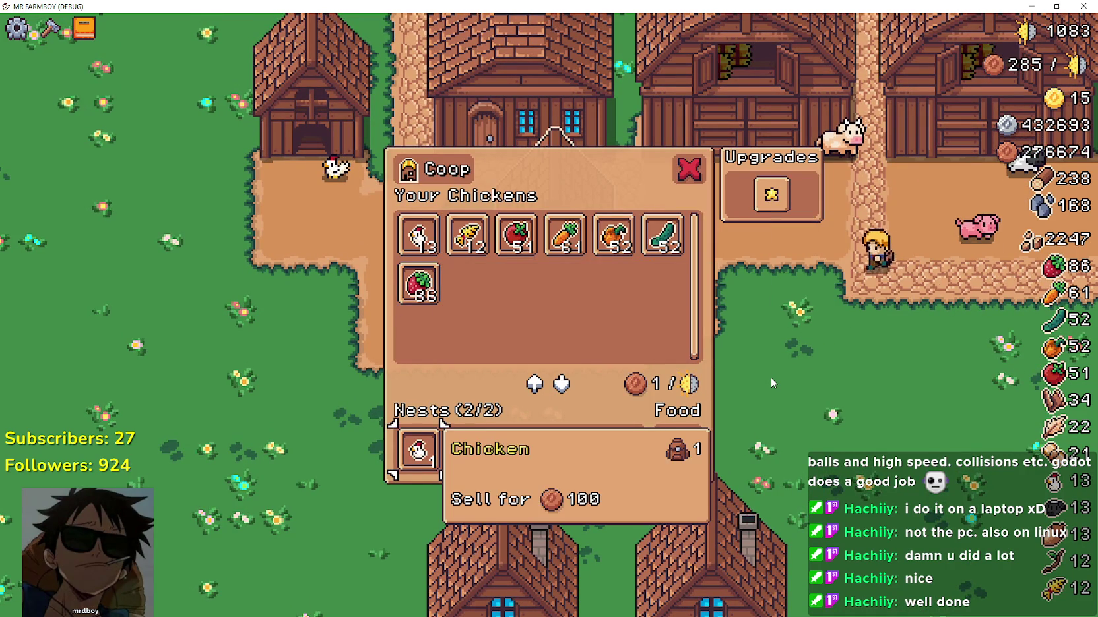
pyautogui.press('w')
pyautogui.press('e')
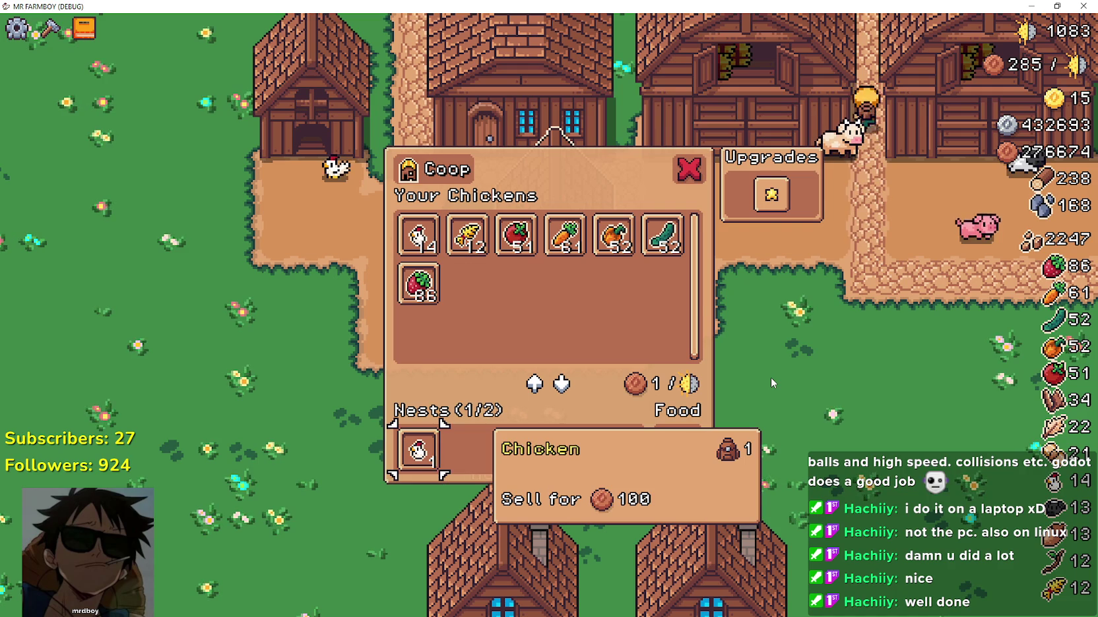
# Empty the remaining nest, then fill both nests (2/2), leaving 13 chickens listed
pyautogui.press('e')
pyautogui.press('d')
pyautogui.press('d')
pyautogui.press('d')
pyautogui.press('a')
pyautogui.press('a')
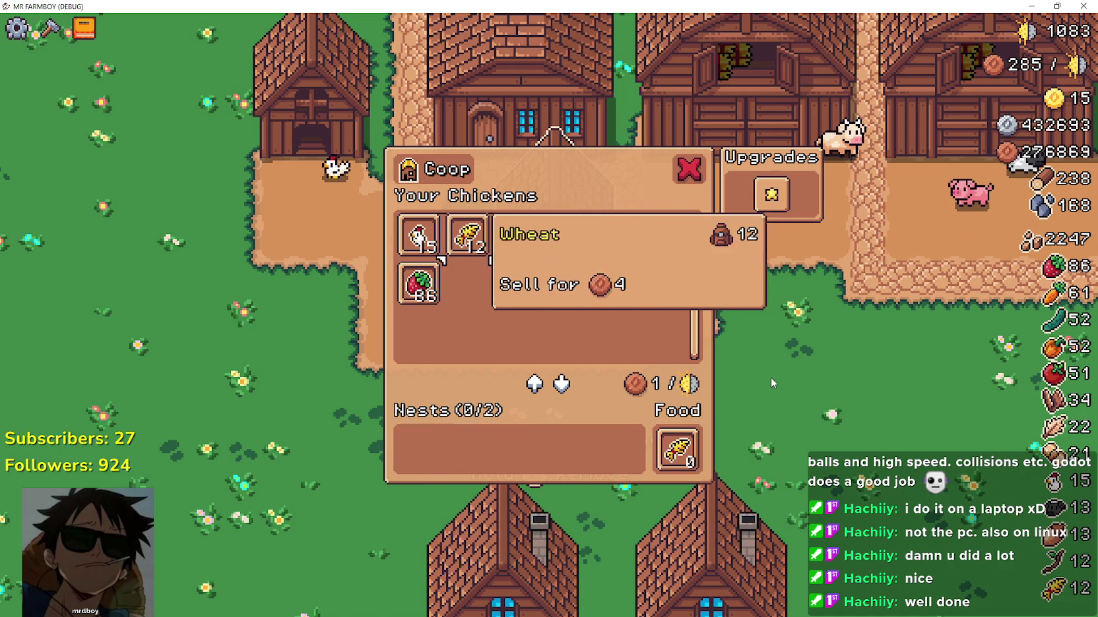
pyautogui.press('a')
pyautogui.press('e')
pyautogui.press('e')
pyautogui.press('s')
pyautogui.press('s')
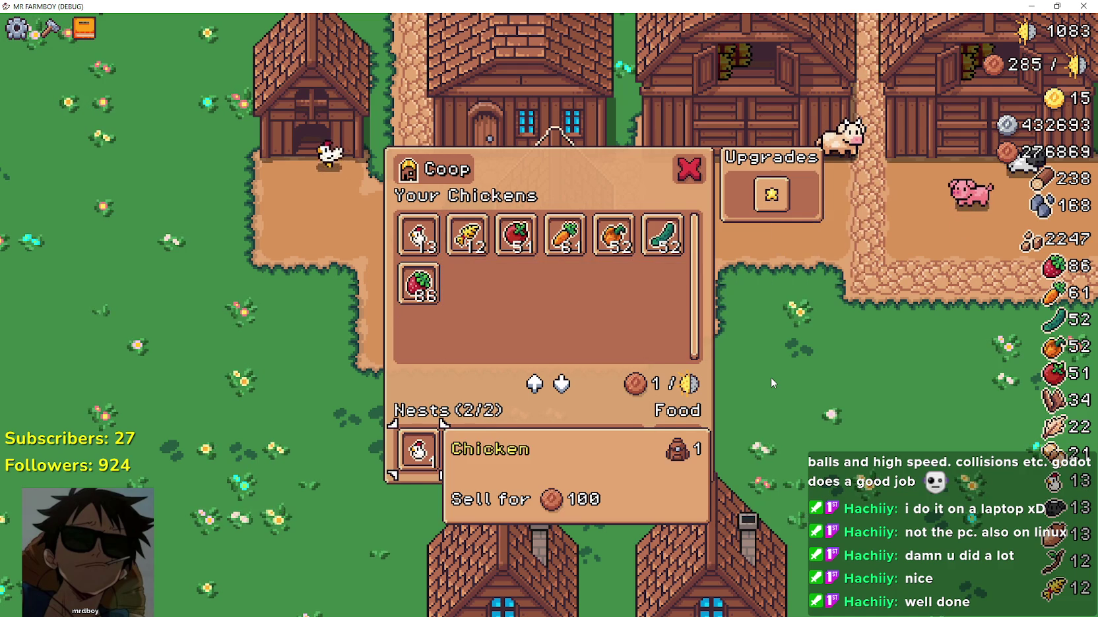
pyautogui.press('d')
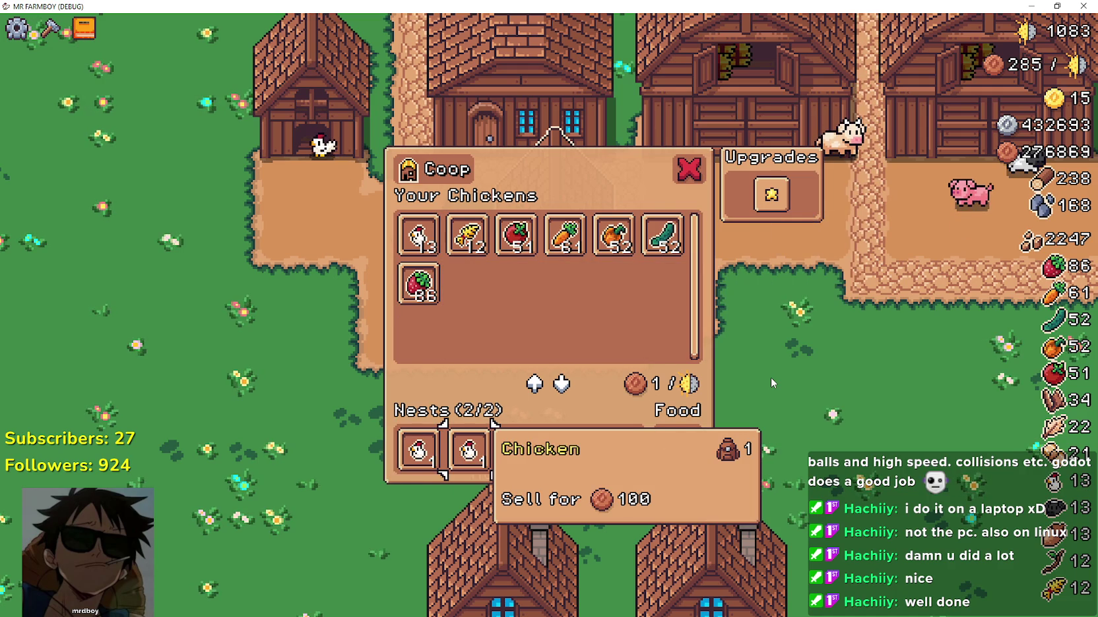